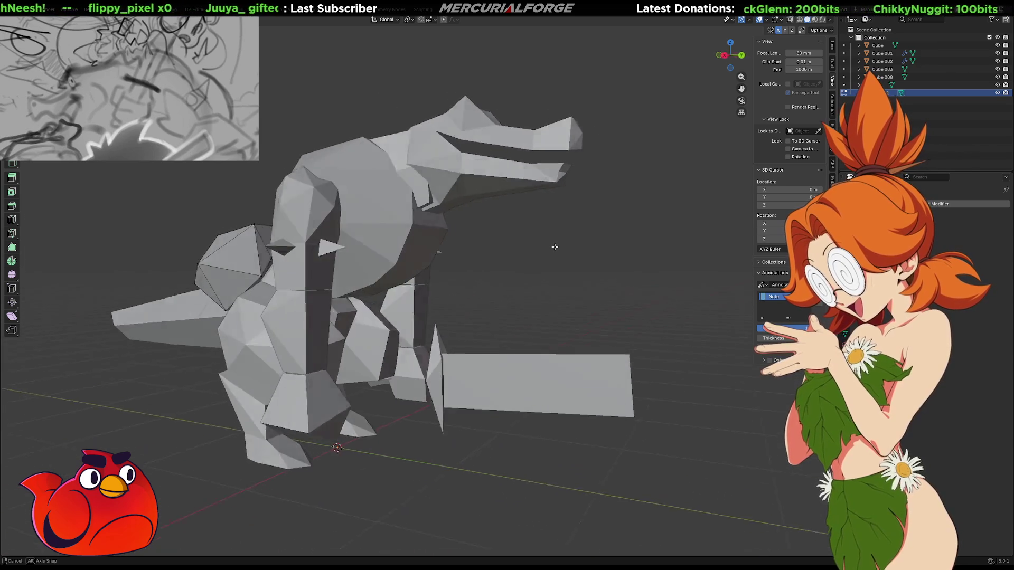
Nudge the shoulder piece's vertices, including its lower vertex, slightly down against the arm
scroll(523, 264, "up", 2)
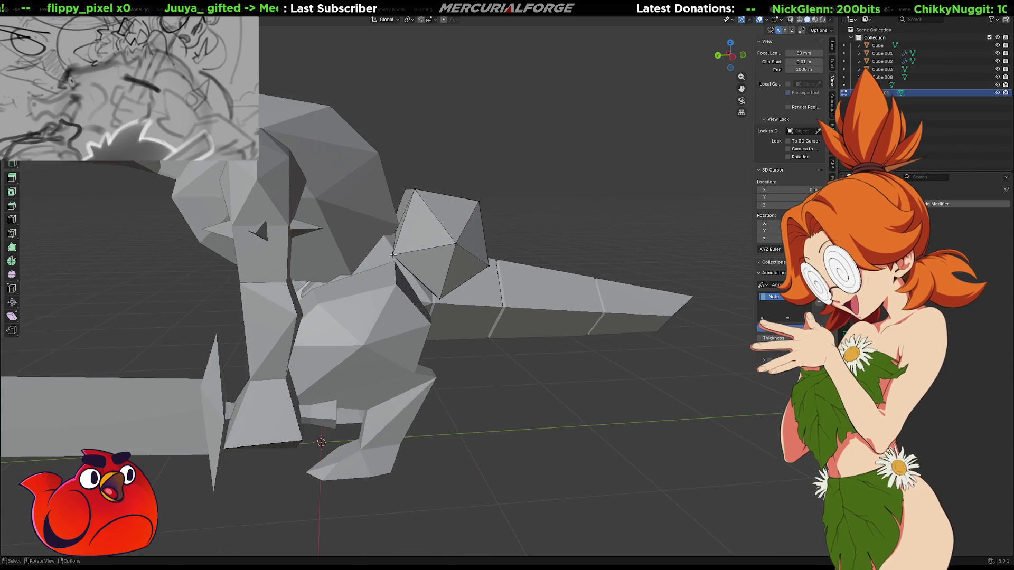
scroll(475, 263, "up", 3)
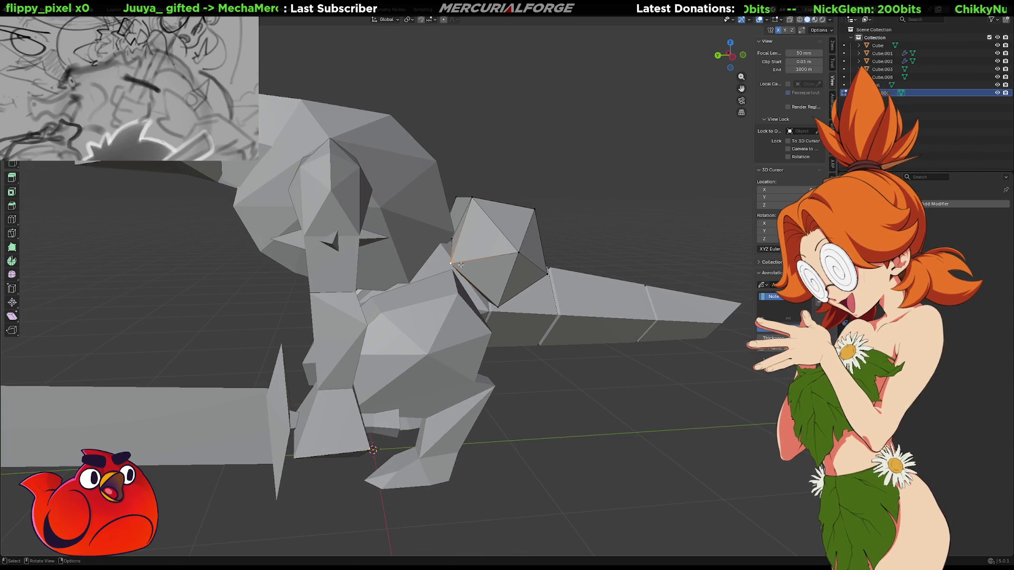
key("g")
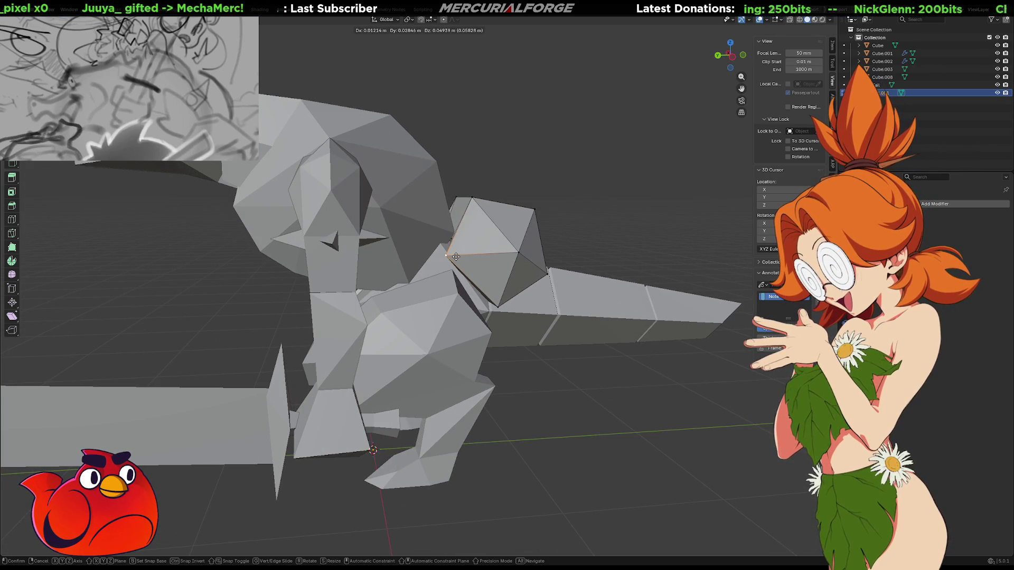
left_click(456, 262)
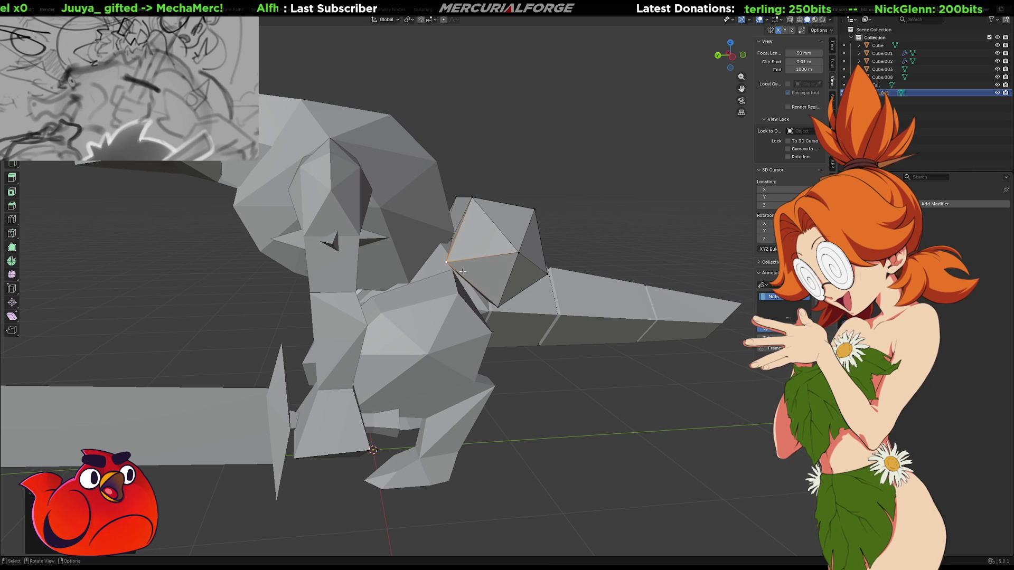
left_click(499, 310)
key("g")
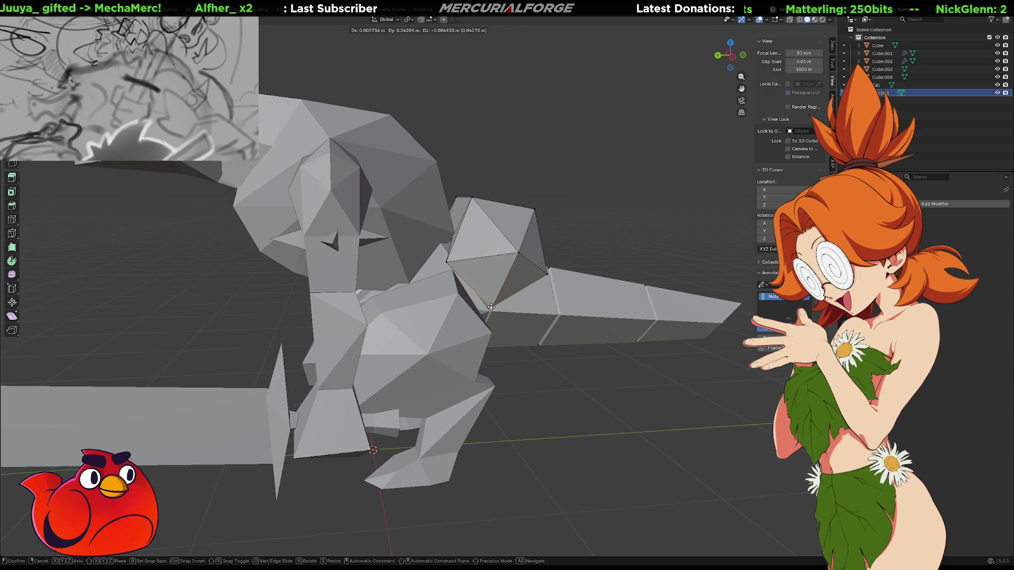
left_click(491, 306)
Orbit around the reptile to check its shape, then return to Object Mode and select all parts
mouse_move(499, 309)
middle_mouse_down()
mouse_move(607, 362)
mouse_move(663, 294)
middle_mouse_up()
scroll(667, 295, "down", 6)
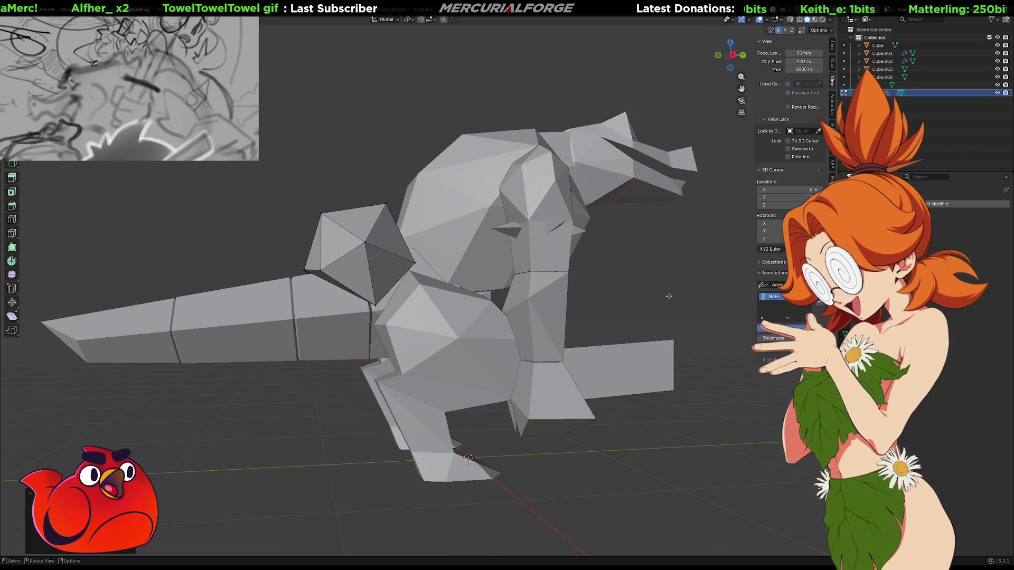
middle_click_drag(675, 295, 593, 303)
scroll(593, 303, "down", 3)
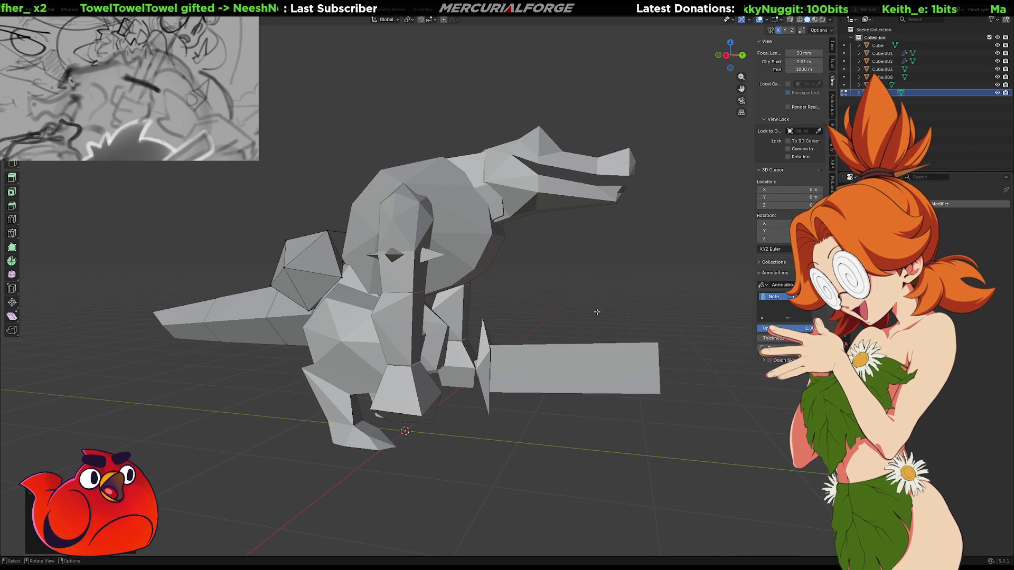
scroll(575, 283, "down", 3)
middle_click_drag(575, 283, 425, 281)
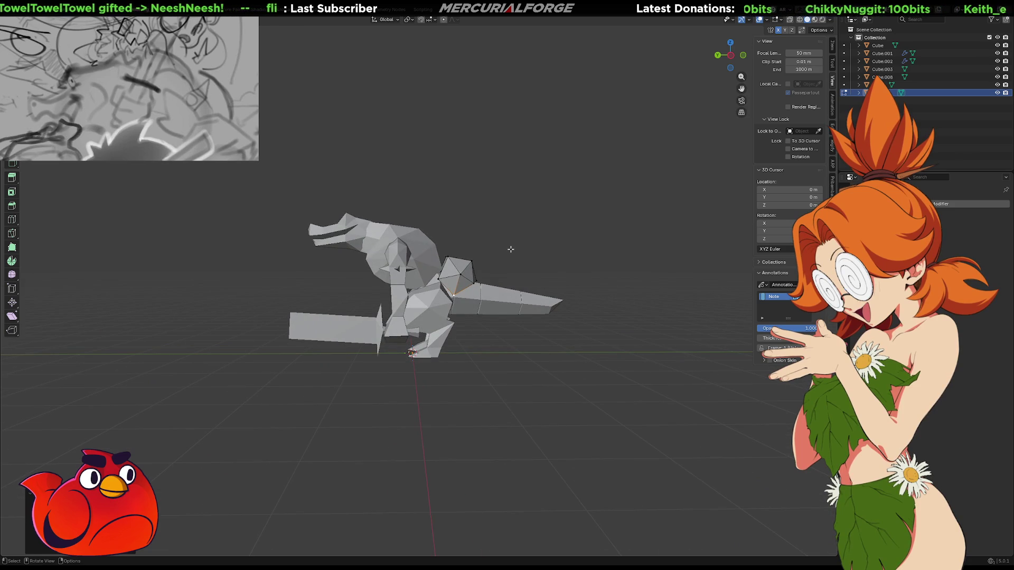
key("Tab")
key("a")
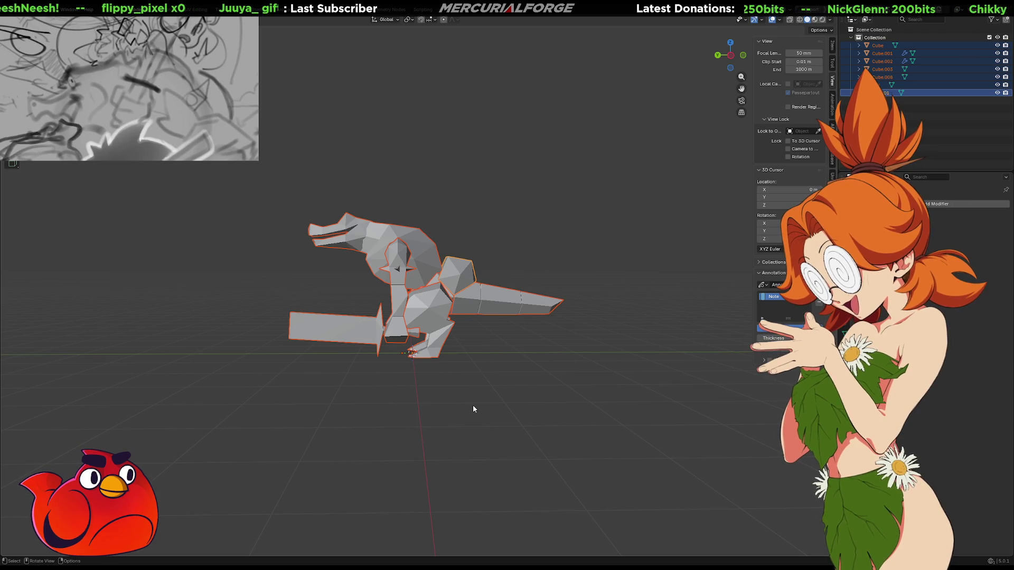
Apply Shade Smooth to the reptile model
right_click(451, 277)
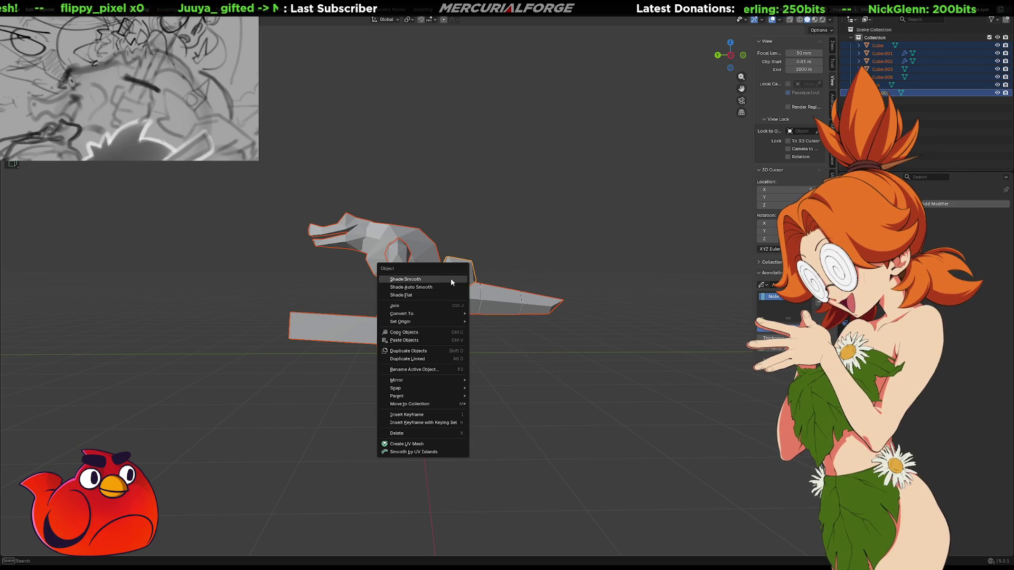
left_click(434, 278)
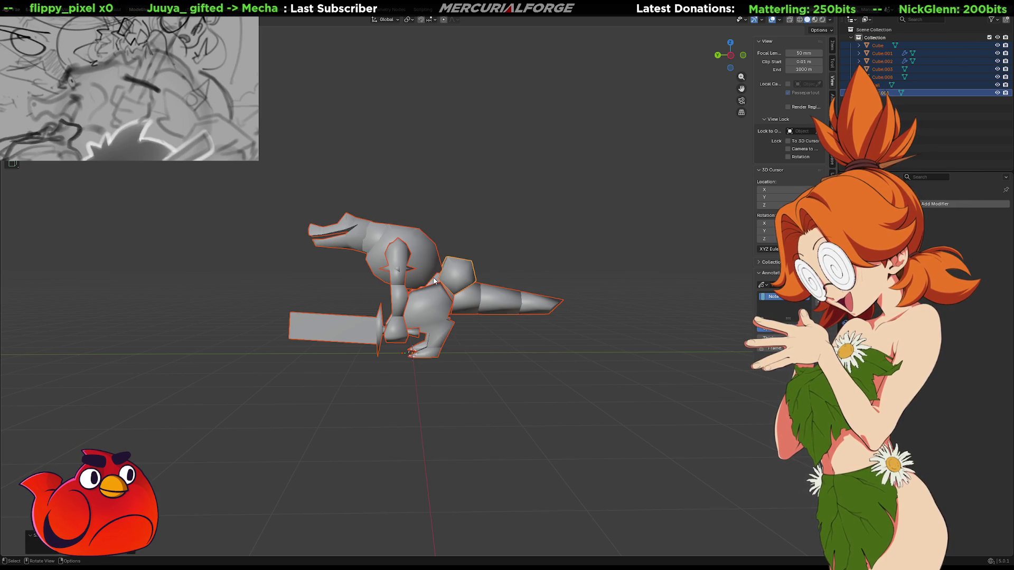
left_click(545, 235)
mouse_move(539, 330)
middle_mouse_down()
mouse_move(532, 392)
mouse_move(465, 406)
mouse_move(345, 357)
mouse_move(259, 341)
mouse_move(349, 336)
middle_mouse_up()
Select all parts and export them as FBX from the PROTO FBX Export panel
key("a")
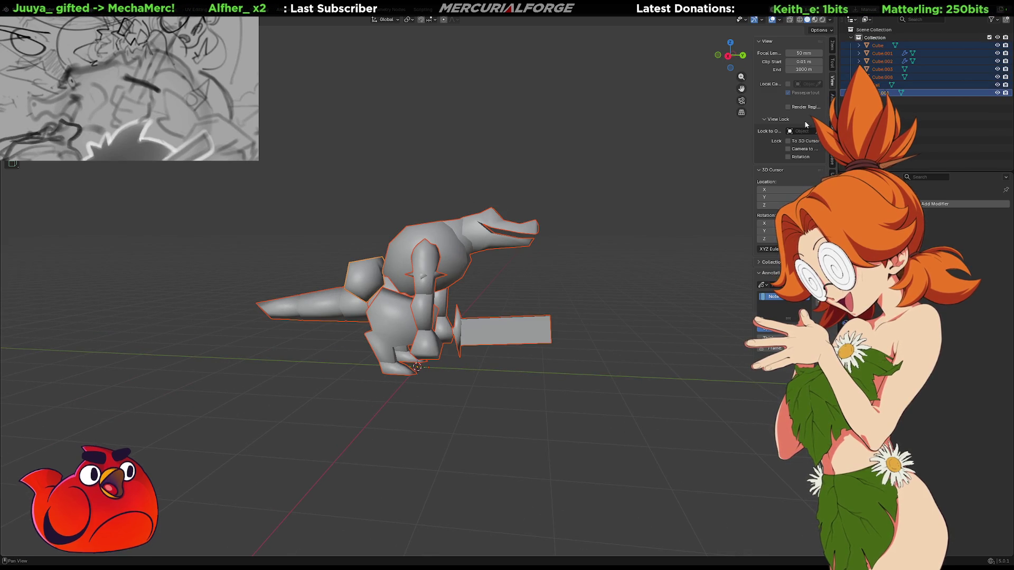
left_click(833, 127)
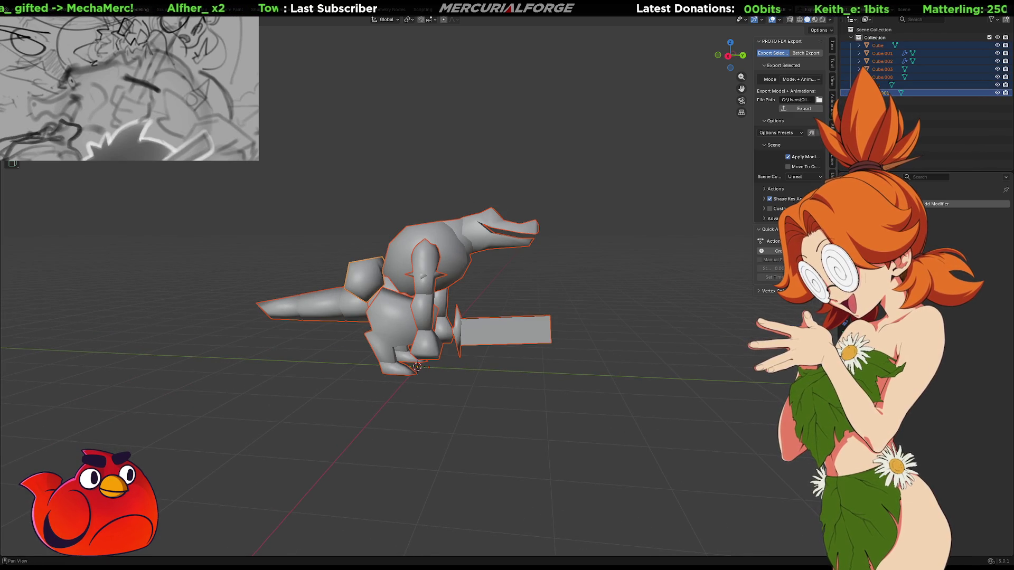
left_click(804, 109)
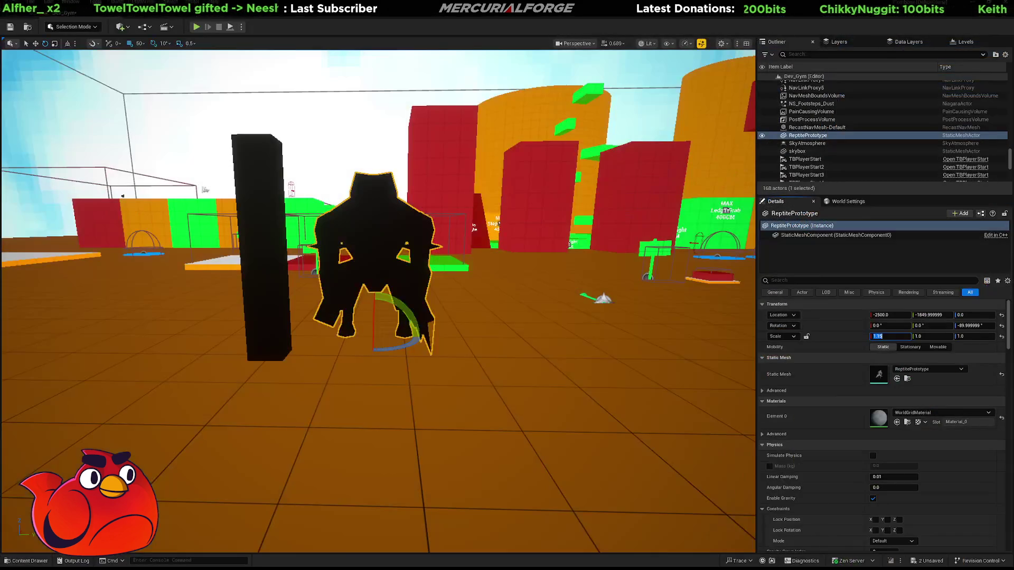
Commit the 1.15 X scale on ReptilePrototype and delete the skybox
key("Return")
key("ctrl+space")
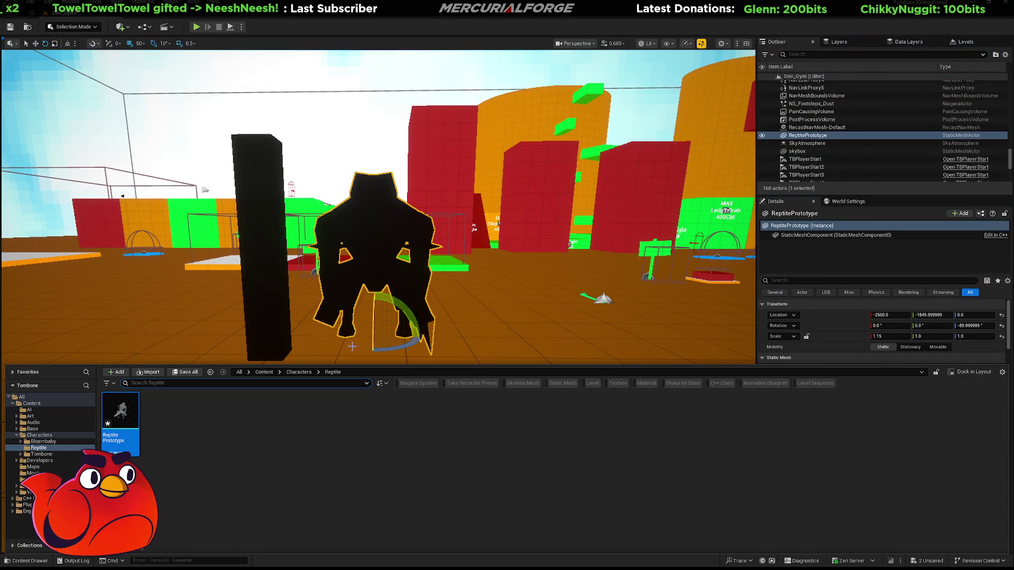
left_click(162, 162)
mouse_move(161, 163)
right_mouse_down()
mouse_move(751, 227)
mouse_move(335, 198)
right_mouse_up()
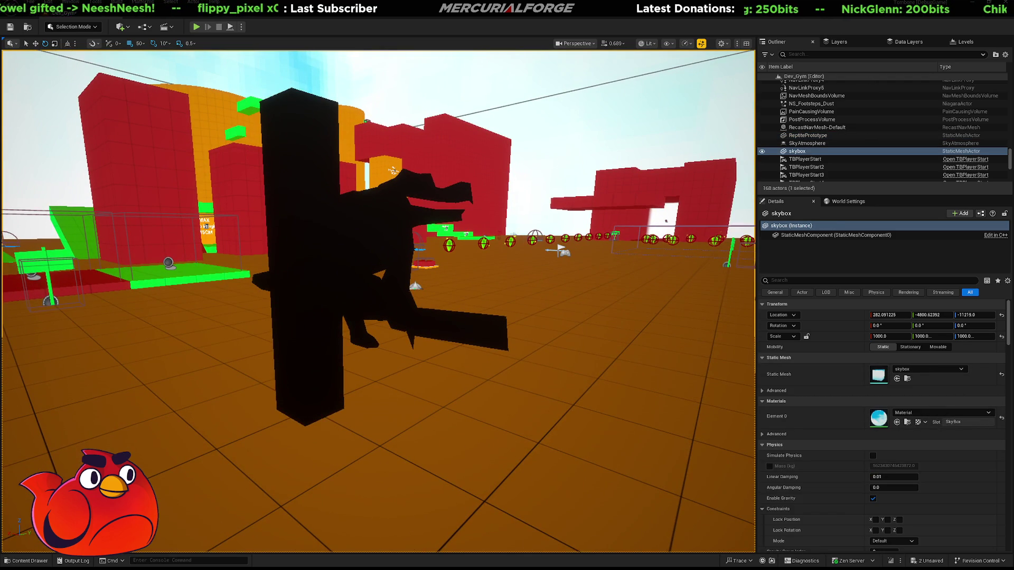
key("Delete")
Delete the black pillar in front of the reptile and start playing the level
left_click(304, 286)
key("Delete")
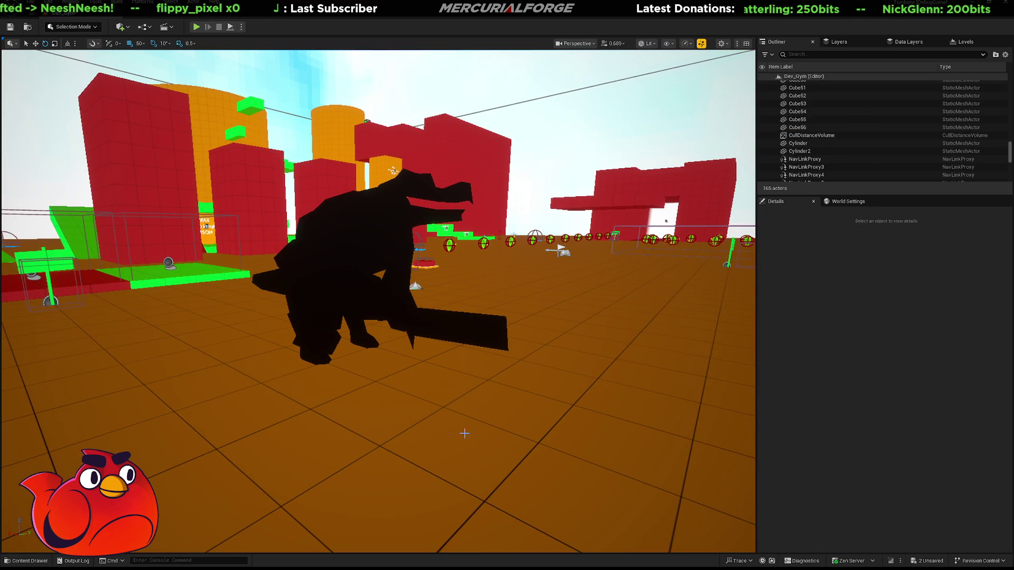
left_click(464, 433)
key("alt+p")
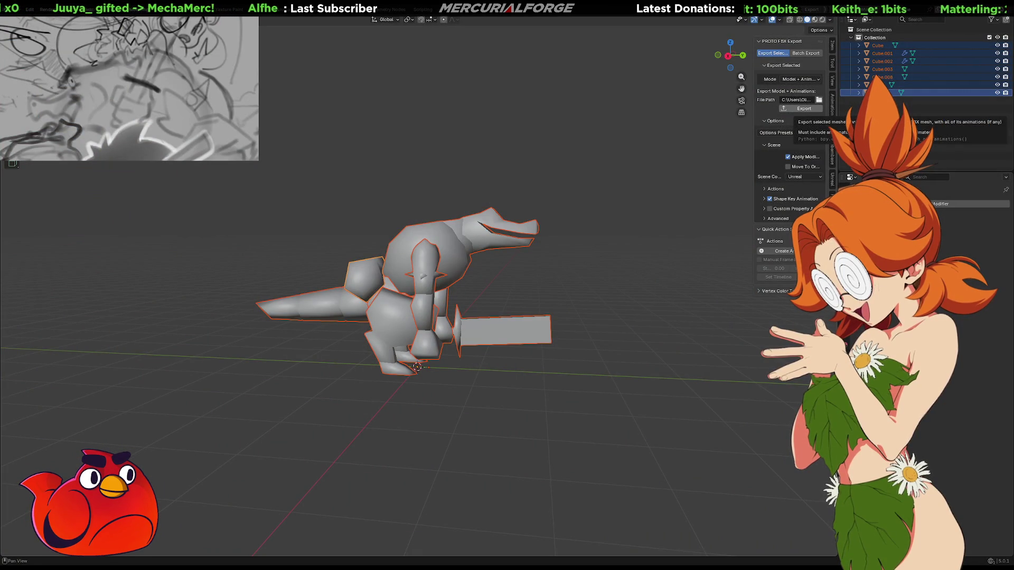
Deselect the model and orbit to inspect the reptile from several sides
left_click(546, 368)
middle_click_drag(430, 407, 491, 381)
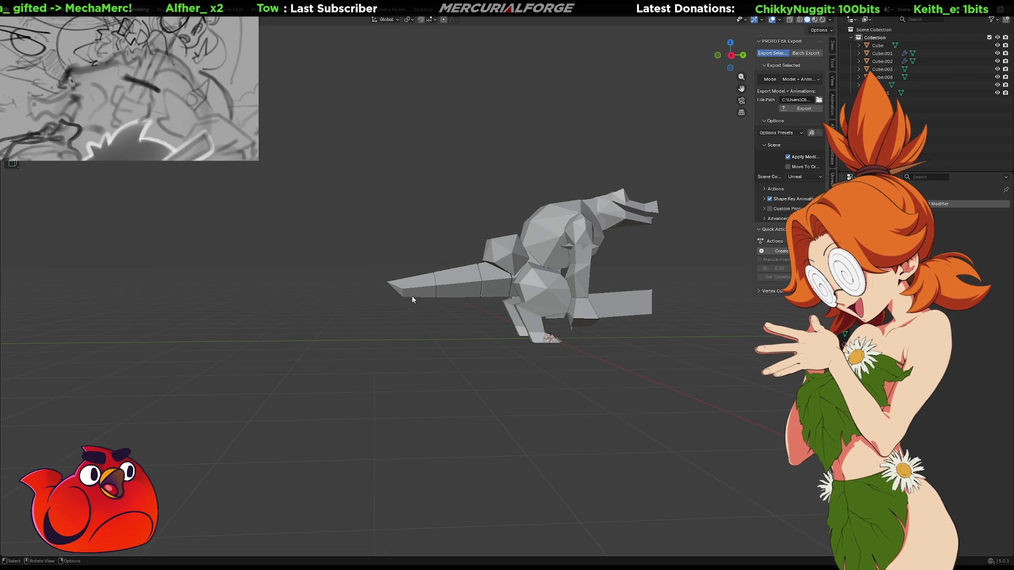
mouse_move(414, 298)
middle_mouse_down()
mouse_move(417, 346)
mouse_move(433, 353)
mouse_move(541, 372)
mouse_move(596, 364)
mouse_move(497, 373)
middle_mouse_up()
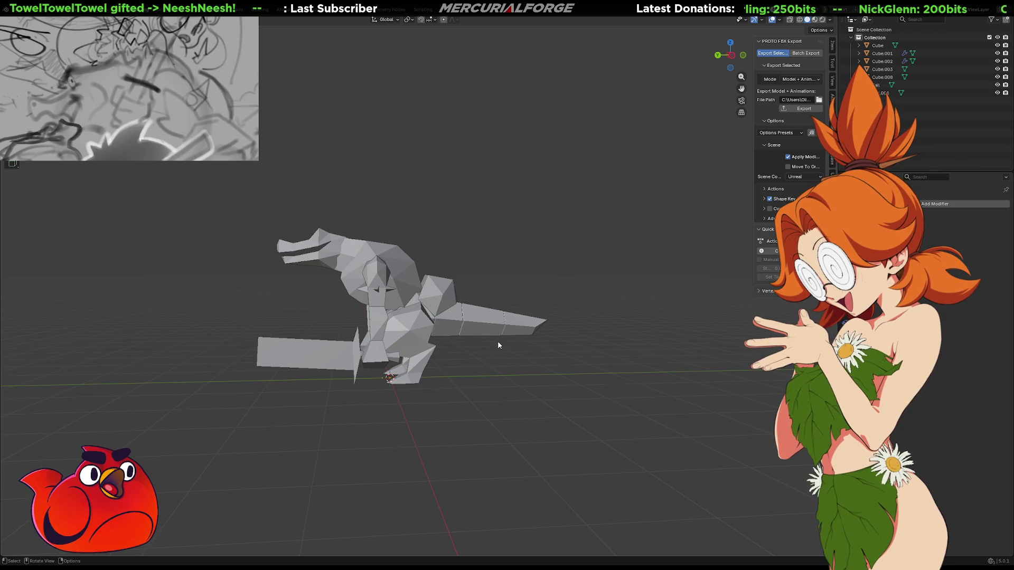
mouse_move(498, 343)
middle_mouse_down()
mouse_move(461, 347)
mouse_move(507, 341)
middle_mouse_up()
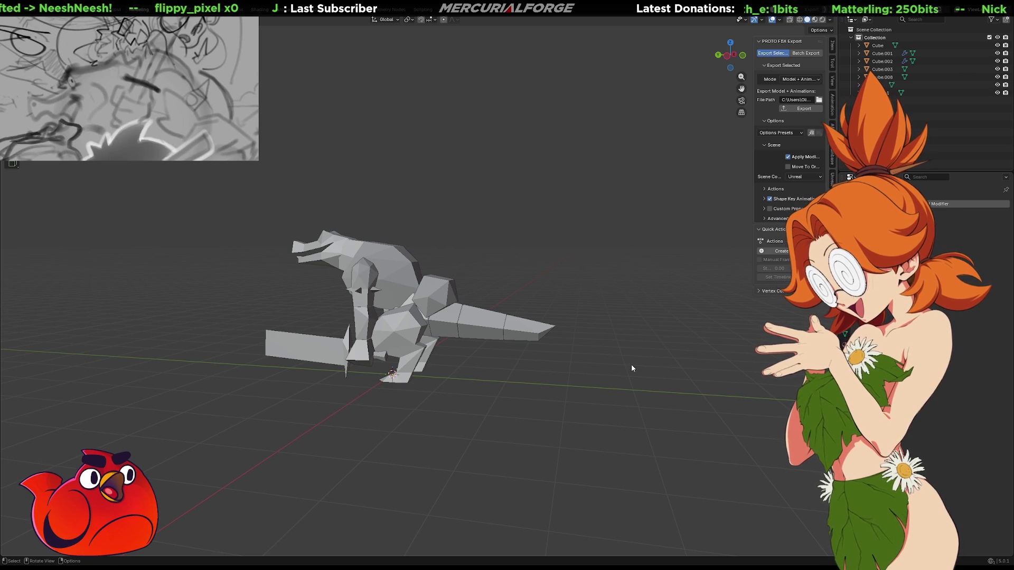
mouse_move(600, 324)
middle_mouse_down()
mouse_move(513, 334)
mouse_move(690, 336)
mouse_move(613, 315)
mouse_move(555, 316)
mouse_move(594, 307)
middle_mouse_up()
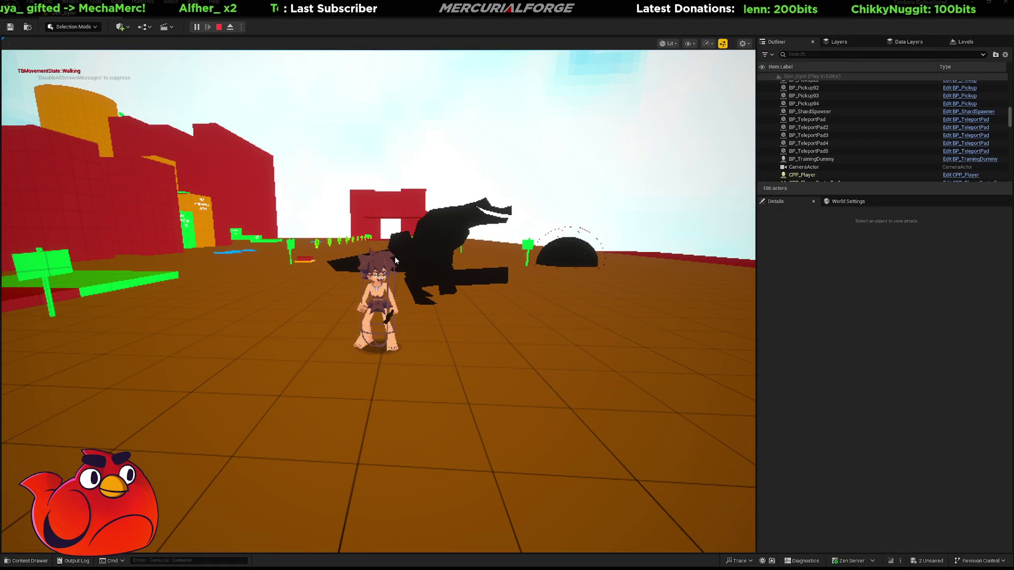
Detach the camera from the player, fly over to inspect the reptile, then stop the play test
key("shift+F1")
left_click(230, 27)
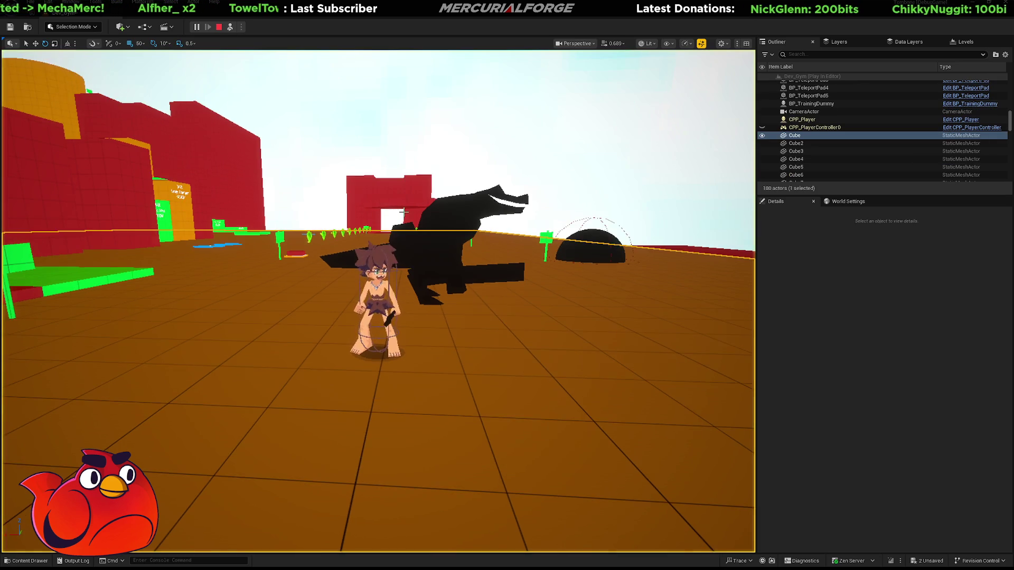
mouse_move(378, 301)
right_mouse_down()
mouse_move(338, 327)
mouse_move(364, 280)
mouse_move(423, 231)
right_mouse_up()
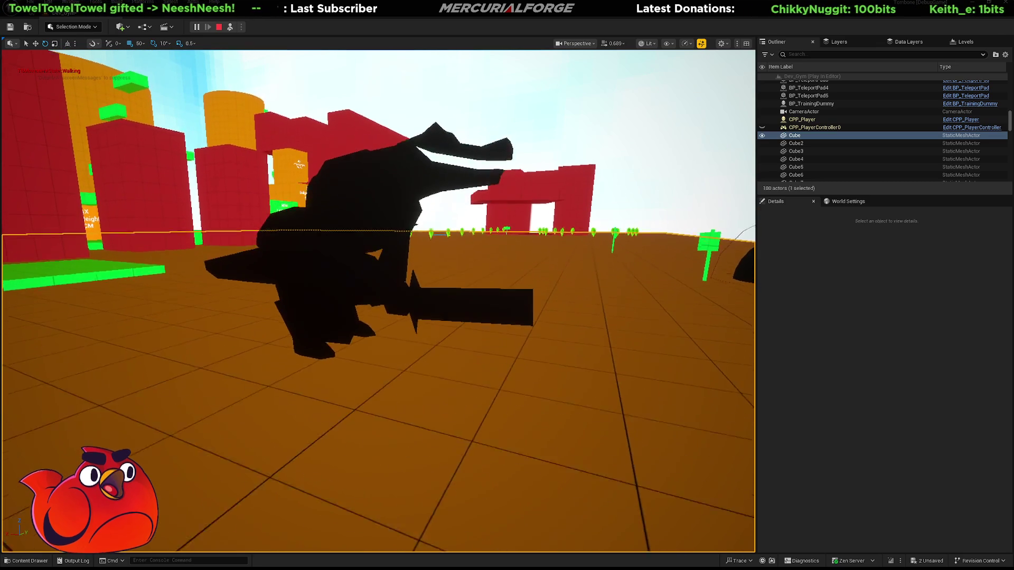
left_click(607, 201)
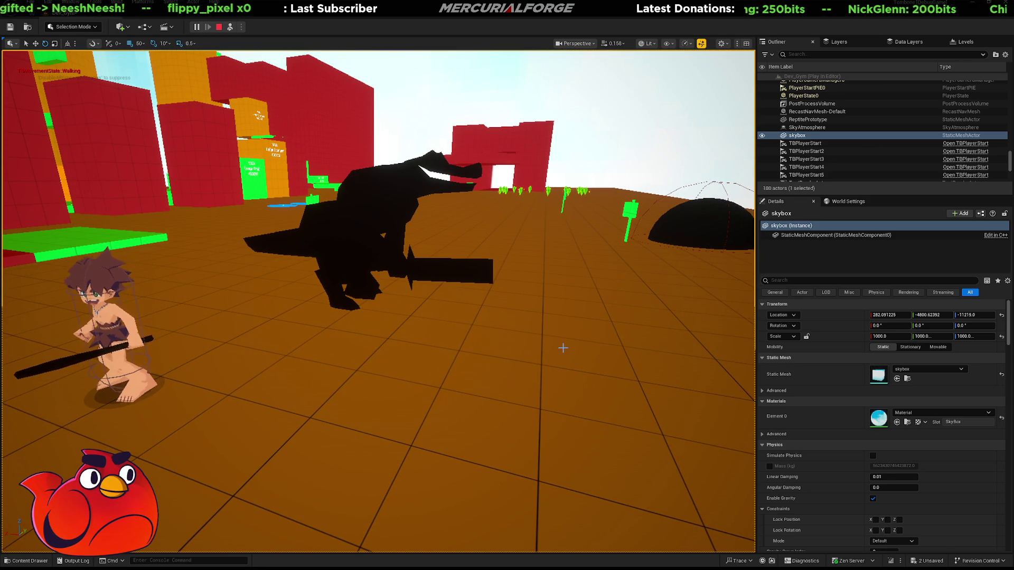
left_click(218, 27)
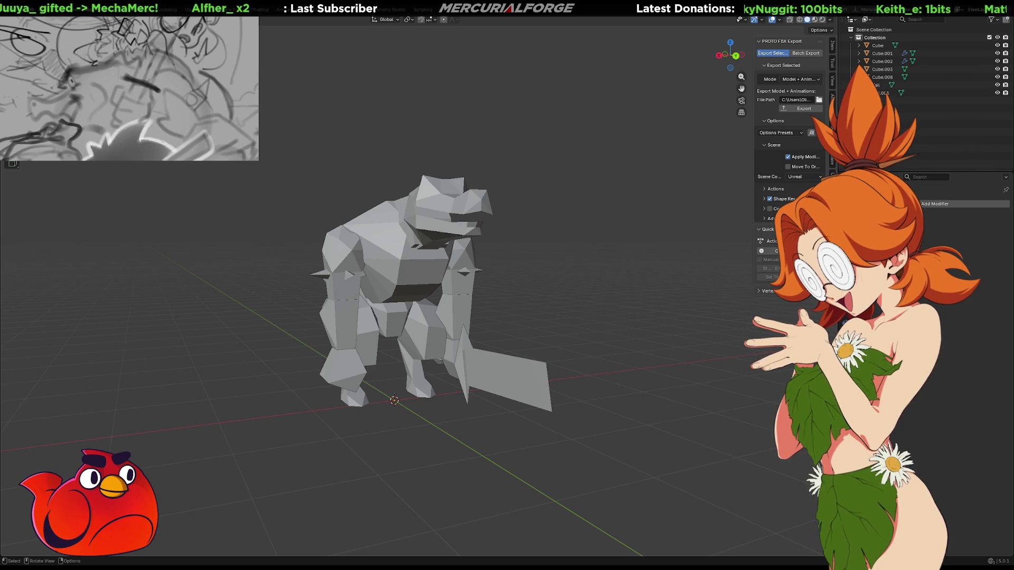
Orbit around the reptile to view it from the side and a near-front angle
mouse_move(504, 283)
middle_mouse_down()
mouse_move(528, 295)
mouse_move(595, 288)
middle_mouse_up()
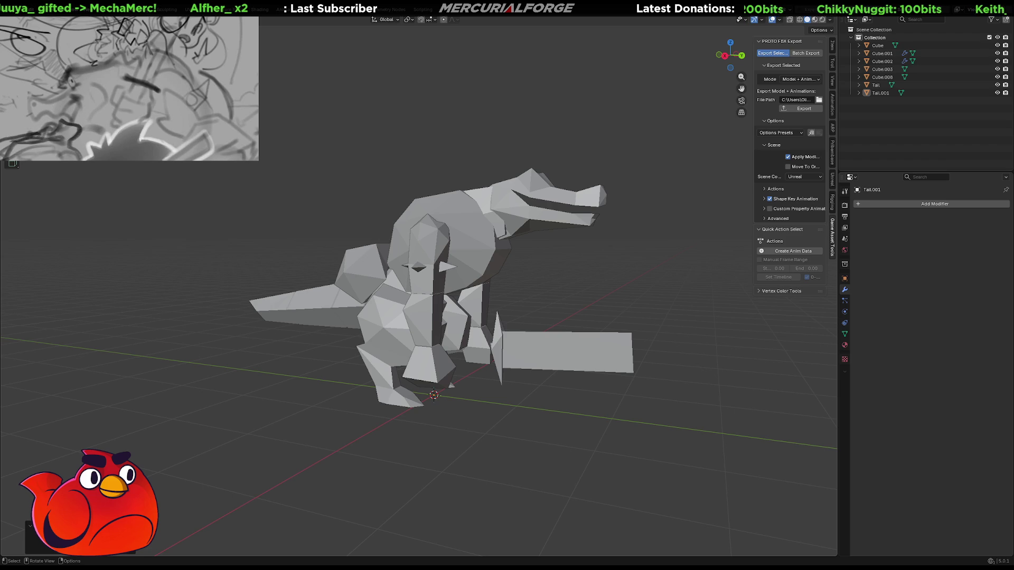
right_click(461, 291)
mouse_move(538, 267)
middle_mouse_down()
mouse_move(526, 298)
mouse_move(712, 315)
middle_mouse_up()
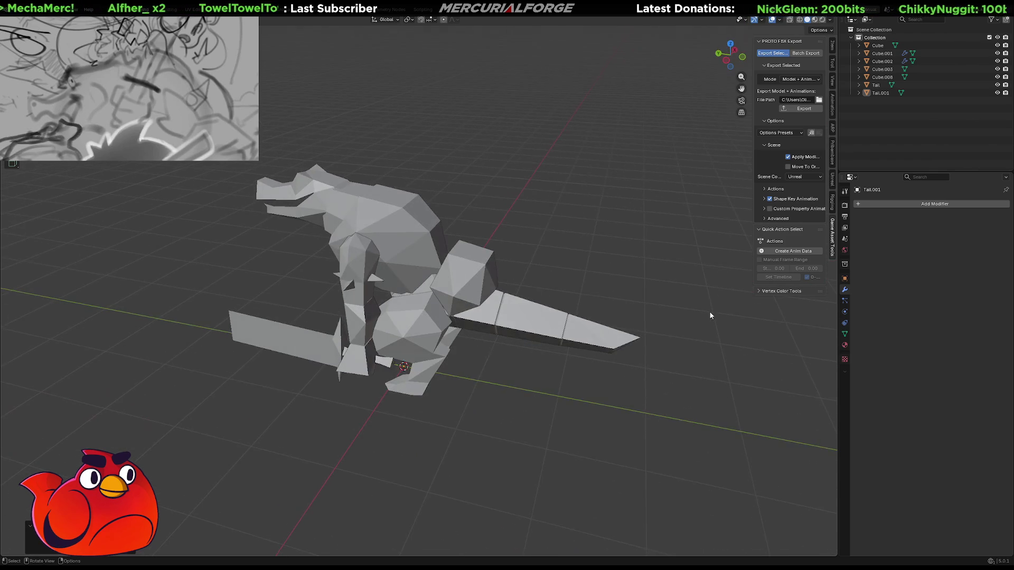
middle_click_drag(515, 319, 609, 304)
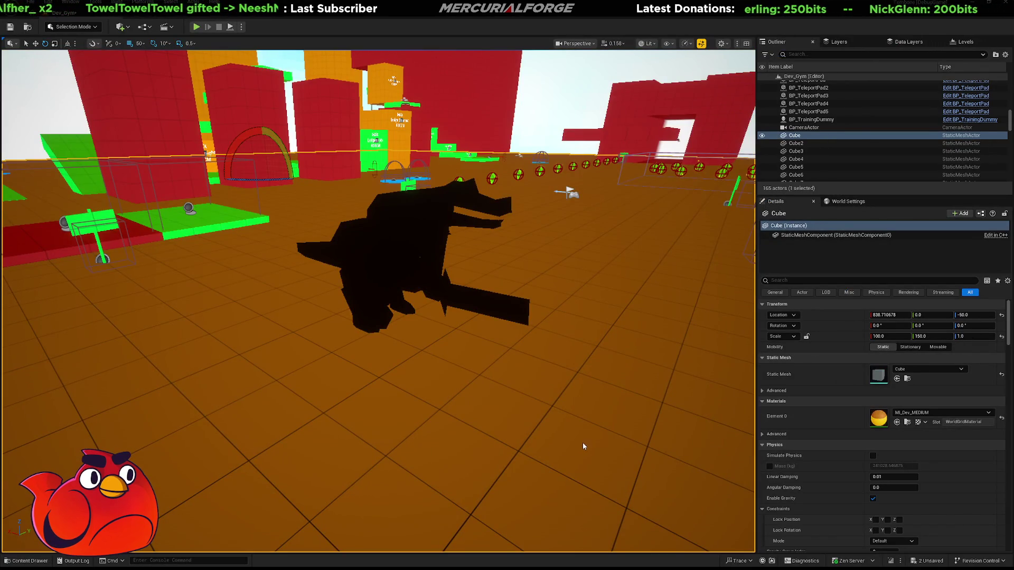
Play the level in the editor to see the creature, then end the session with Escape
key("alt+p")
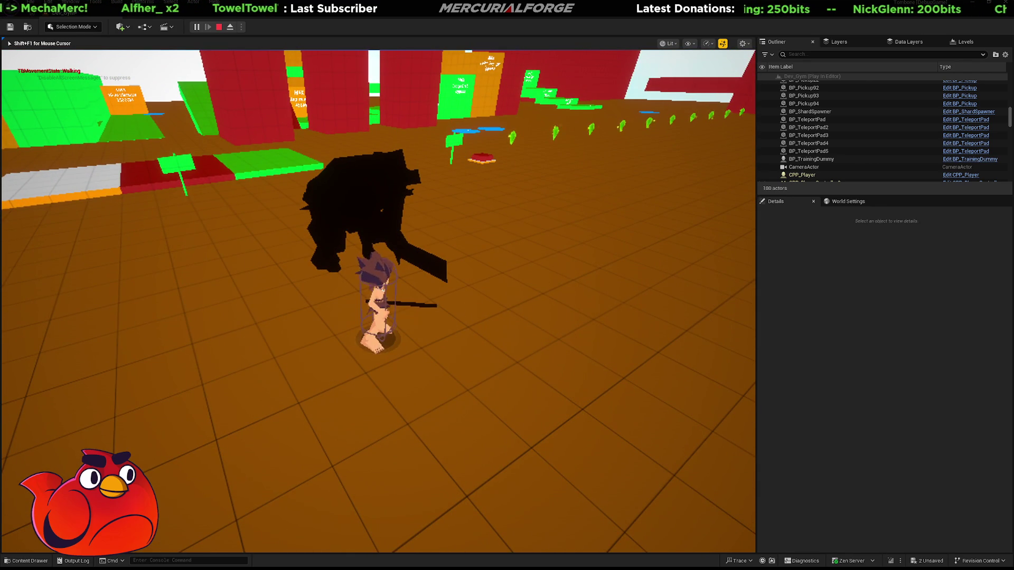
key("Escape")
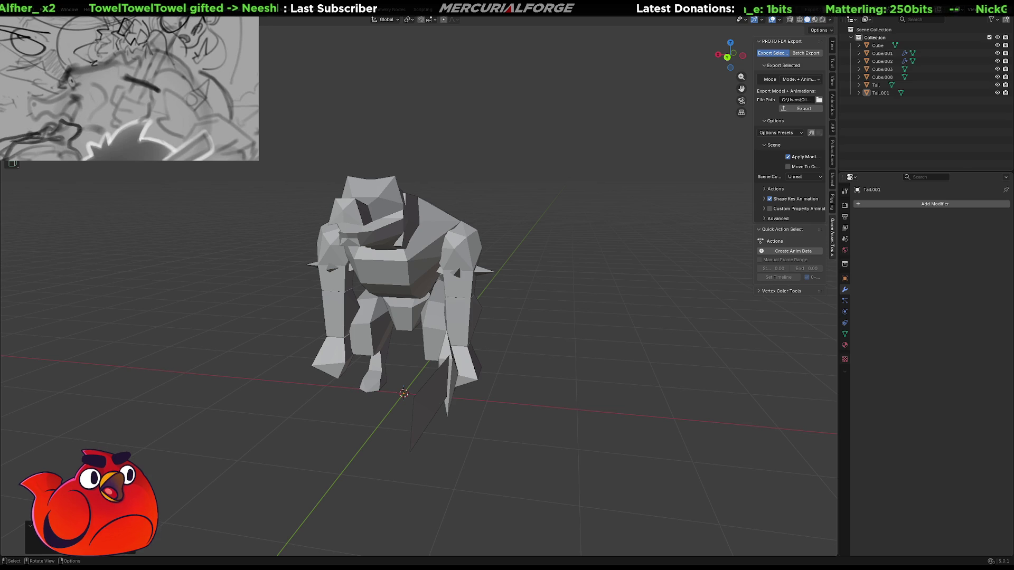
Select and frame the legs mesh, then enter Edit Mode with X-ray on
middle_click_drag(401, 311, 465, 317)
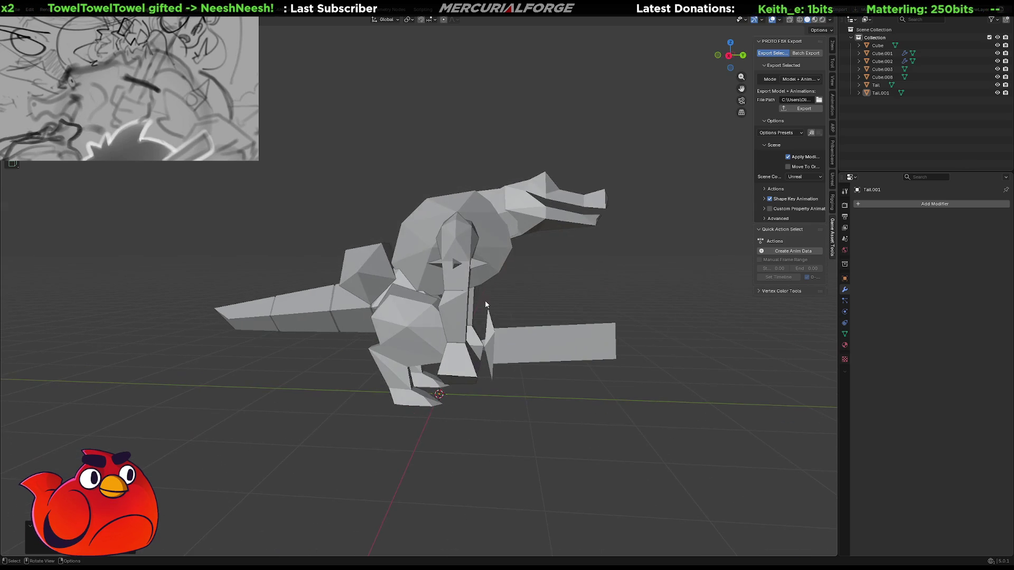
left_click(423, 343)
mouse_move(423, 343)
middle_mouse_down()
mouse_move(303, 326)
mouse_move(322, 332)
middle_mouse_up()
key("KP_Decimal")
mouse_move(442, 340)
middle_mouse_down()
mouse_move(482, 319)
mouse_move(445, 172)
mouse_move(485, 172)
middle_mouse_up()
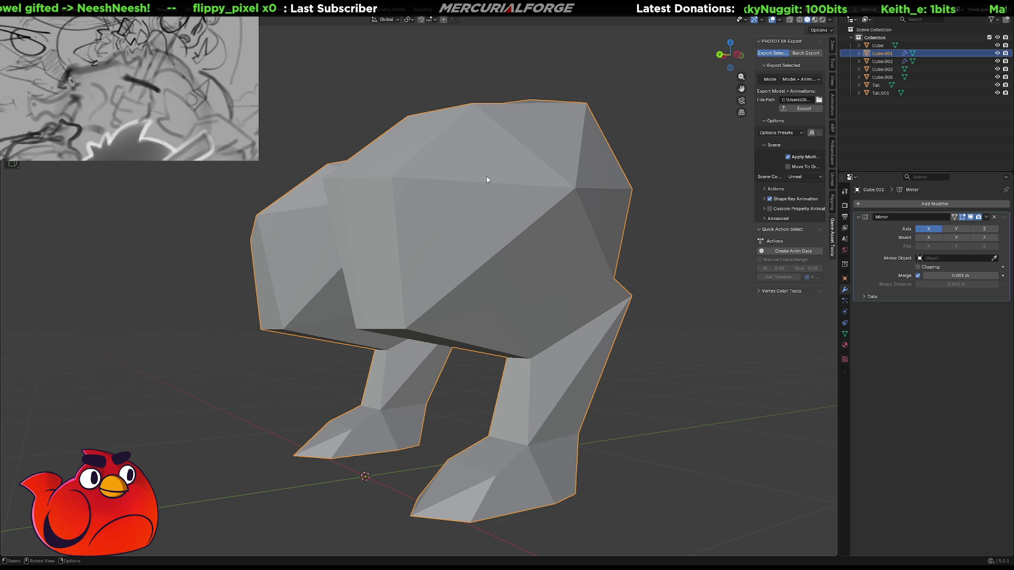
key("Tab")
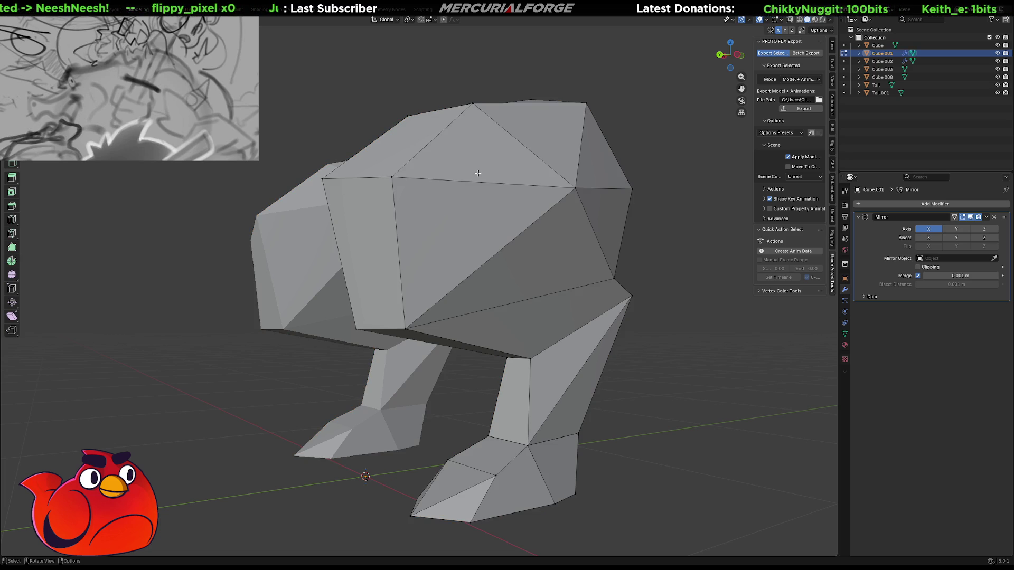
key("alt+z")
Separate the upper block faces, excluding the lower neck, into a new object Cube.004
middle_click_drag(522, 188, 494, 189)
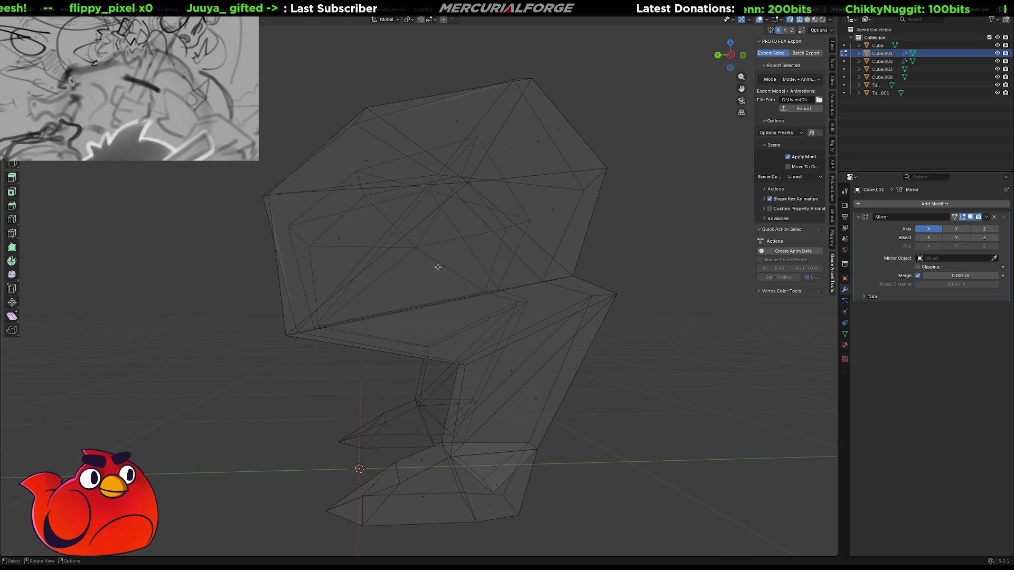
key("a")
mouse_move(476, 287)
middle_mouse_down()
mouse_move(528, 356)
mouse_move(525, 315)
mouse_move(530, 348)
mouse_move(601, 335)
middle_mouse_up()
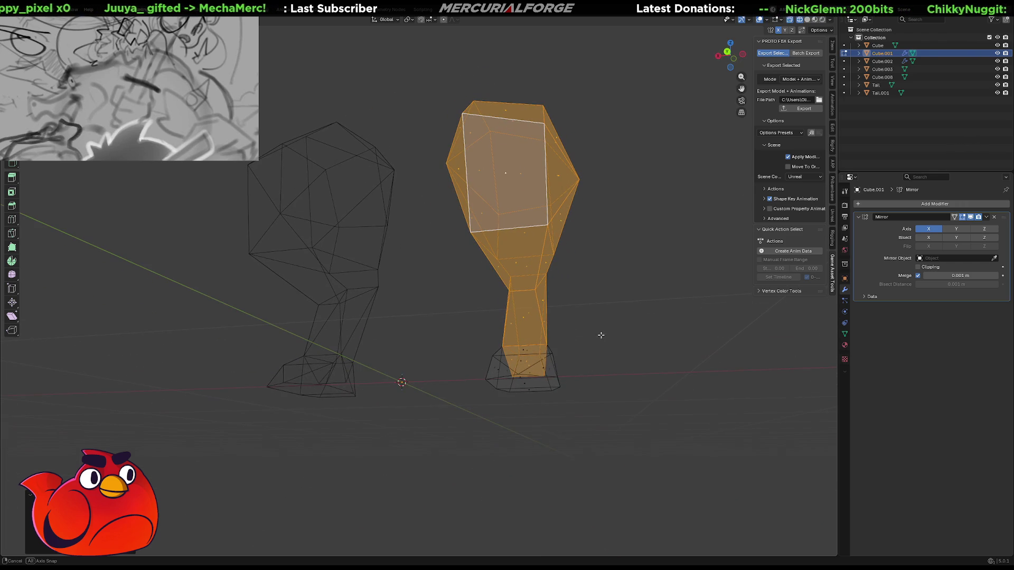
mouse_move(653, 374)
left_mouse_down("ctrl")
mouse_move(458, 284)
mouse_move(575, 257)
mouse_move(671, 284)
mouse_move(618, 298)
left_mouse_up("ctrl")
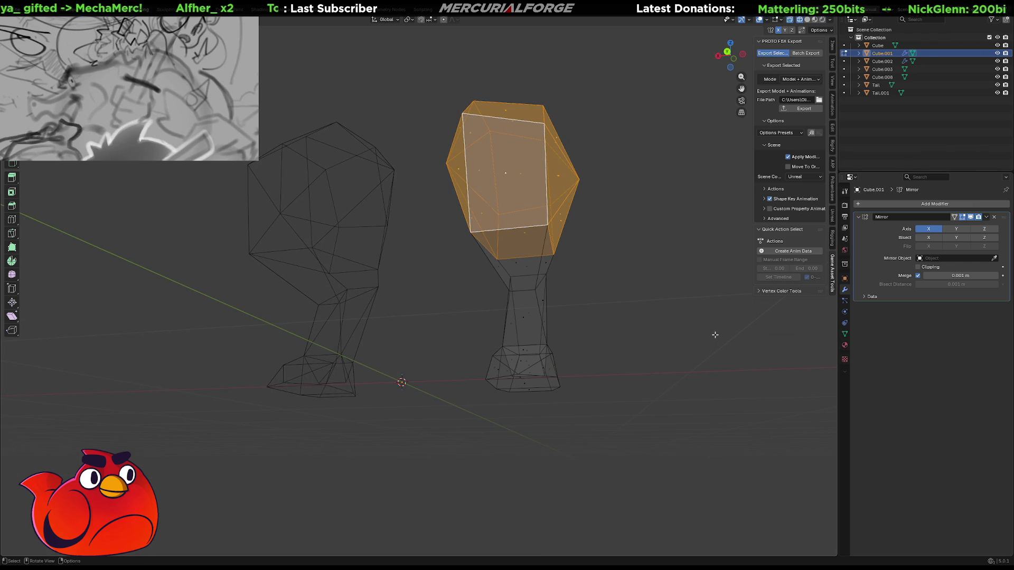
mouse_move(702, 299)
middle_mouse_down()
mouse_move(597, 320)
mouse_move(646, 318)
middle_mouse_up()
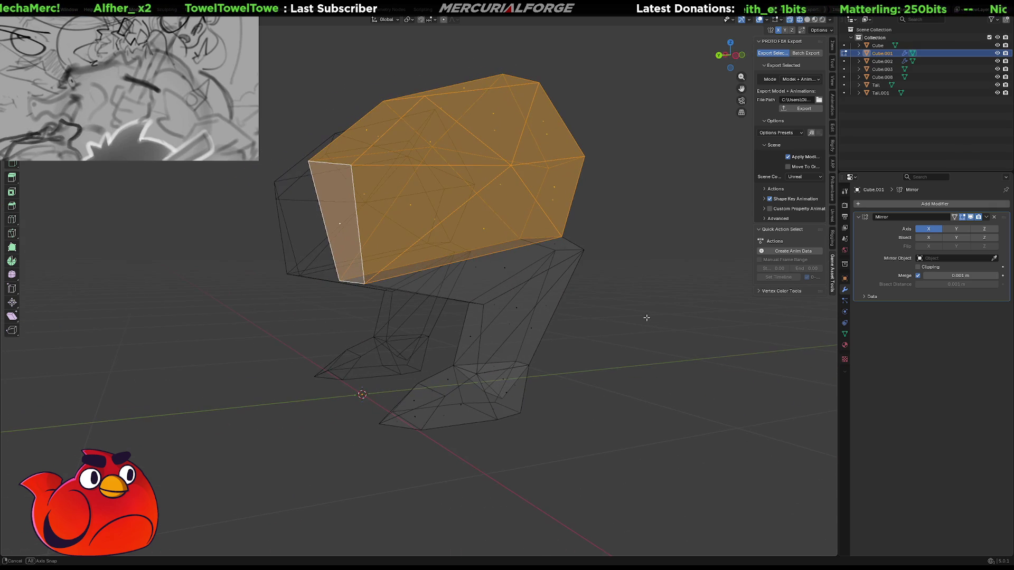
key("p")
left_click(646, 317)
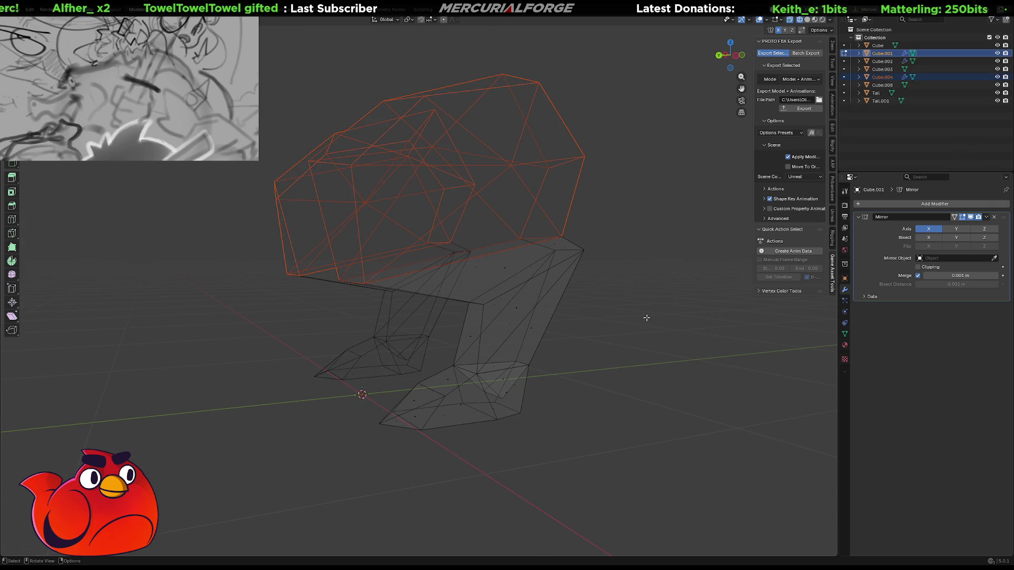
Separate the strip of ledge faces into Cube.005
mouse_move(584, 276)
middle_mouse_down()
mouse_move(491, 179)
mouse_move(475, 246)
mouse_move(421, 265)
mouse_move(519, 249)
middle_mouse_up()
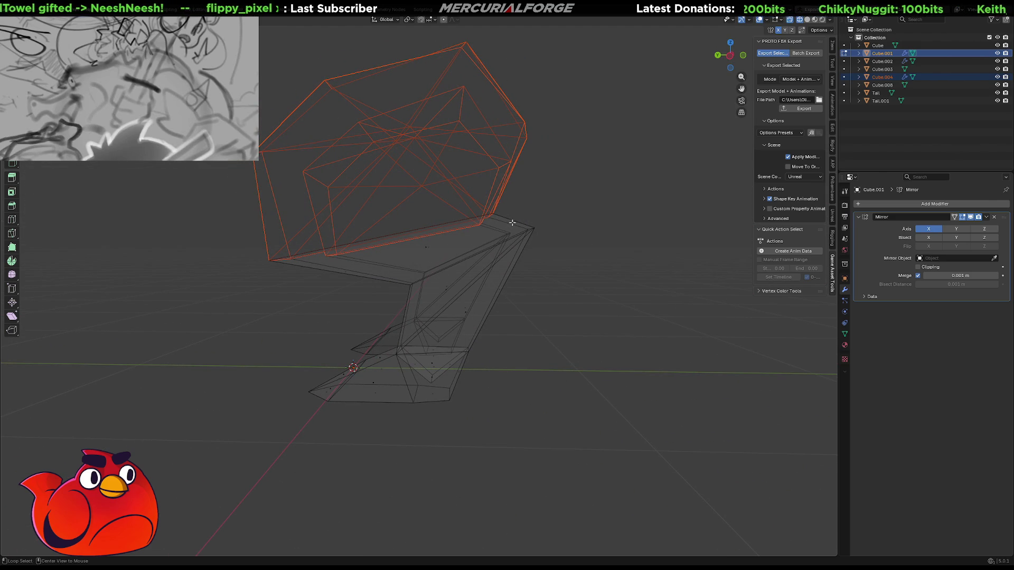
left_click(513, 223, "ctrl+alt")
key("p")
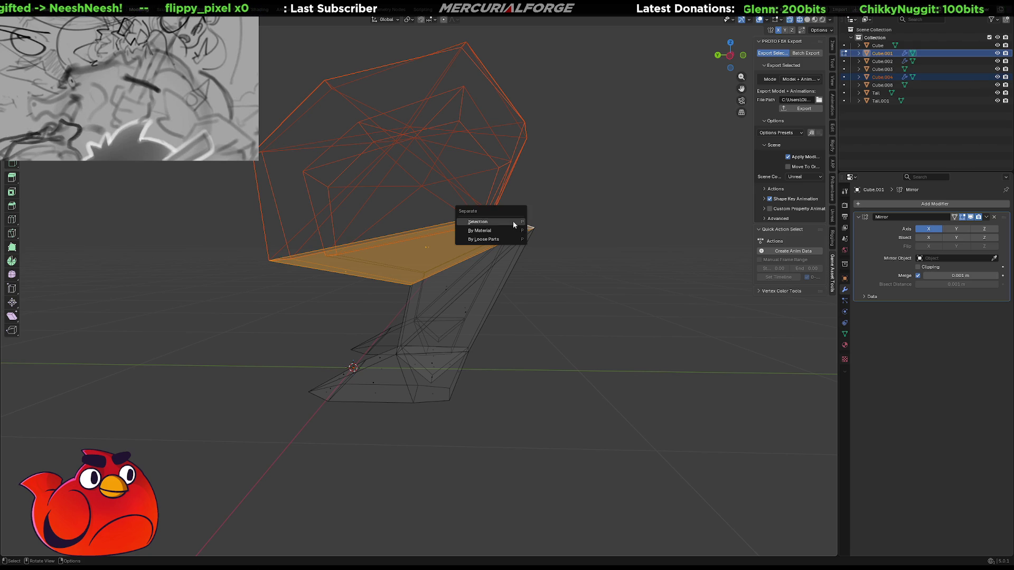
left_click(513, 223)
Select the connected upper leg piece and separate it into Cube.006
middle_click_drag(470, 306, 509, 308)
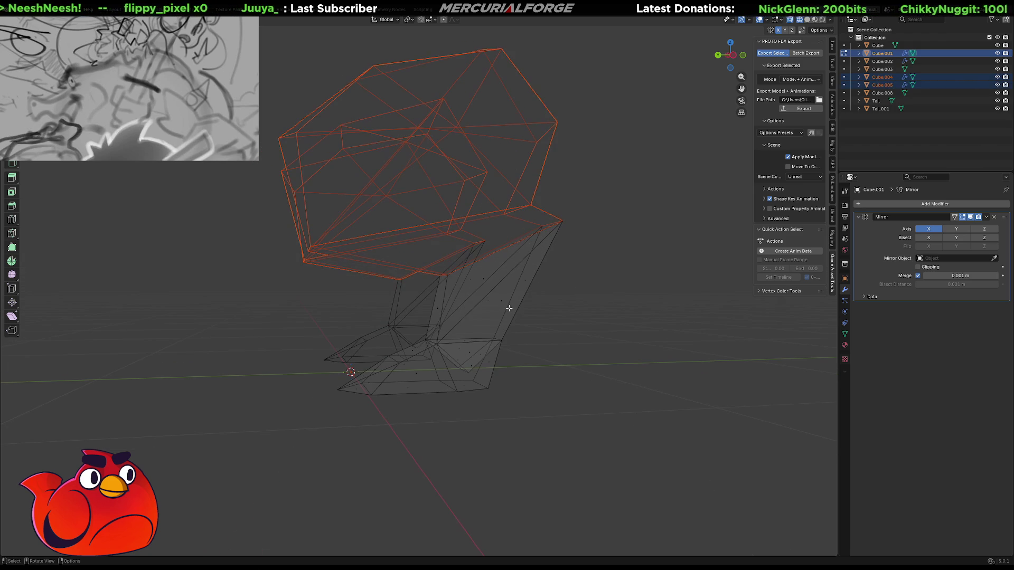
key("p")
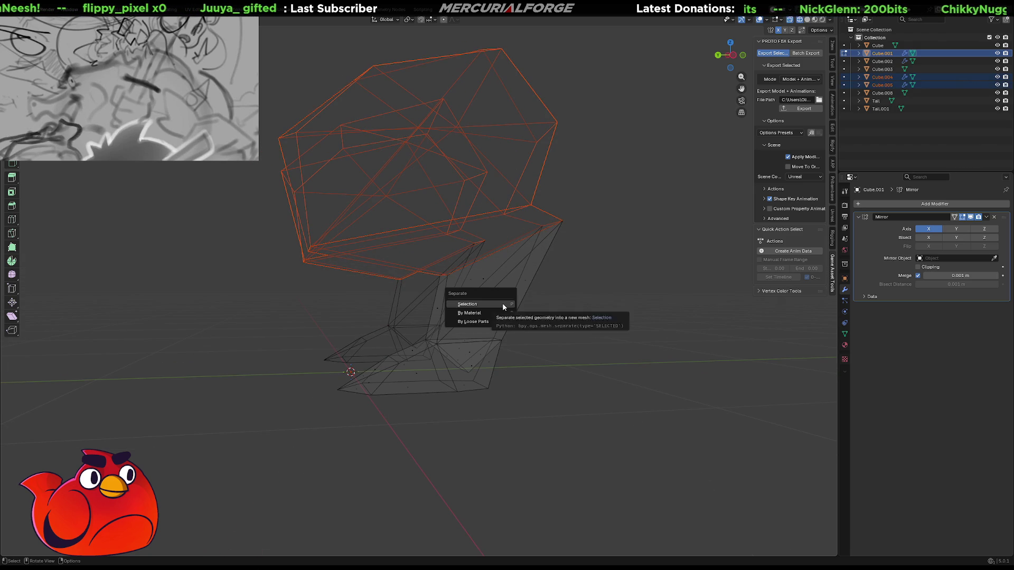
key("Escape")
key("l")
key("p")
left_click(501, 303)
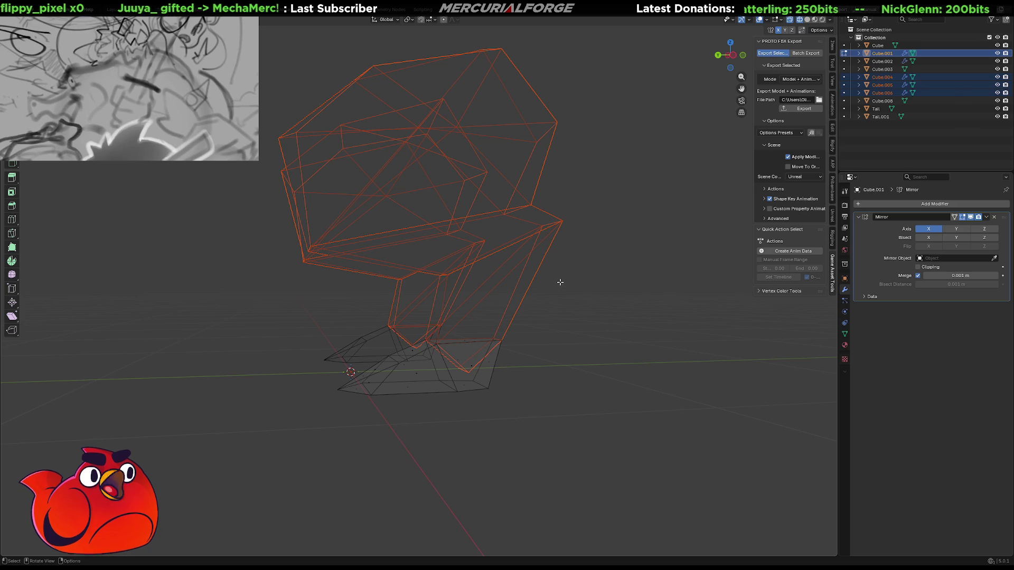
Return to Object Mode and select the flat Cube.005 piece
key("Tab")
key("alt+a")
left_click(543, 210)
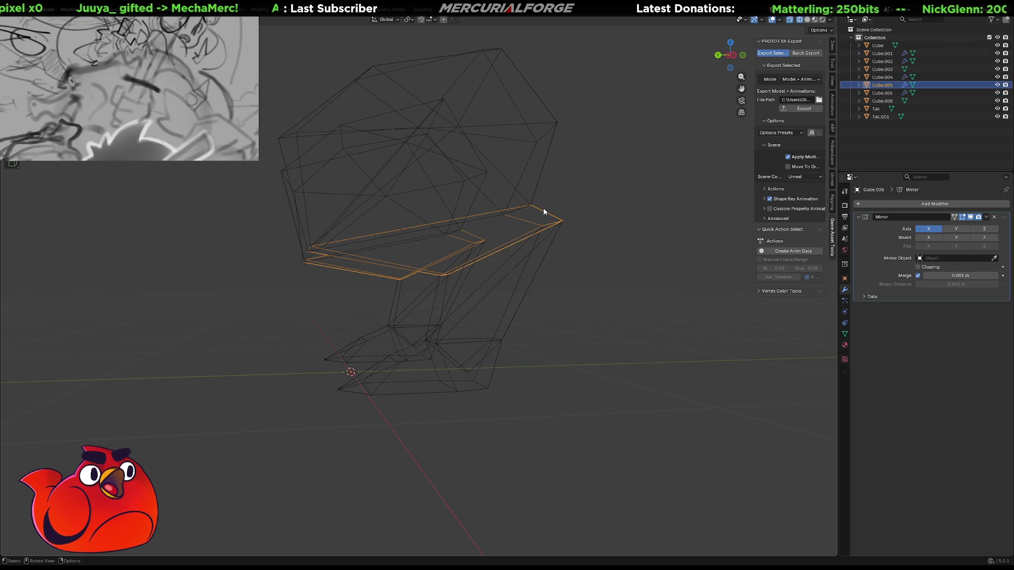
Isolate the upper block Cube.004 in solid shading and fill its open gap with a face
left_click(534, 197)
middle_click_drag(534, 197, 539, 224)
scroll(540, 224, "down", 3)
key("KP_Divide")
scroll(507, 319, "up", 3)
scroll(508, 316, "down", 2)
middle_click_drag(508, 315, 521, 265)
key("shift+z")
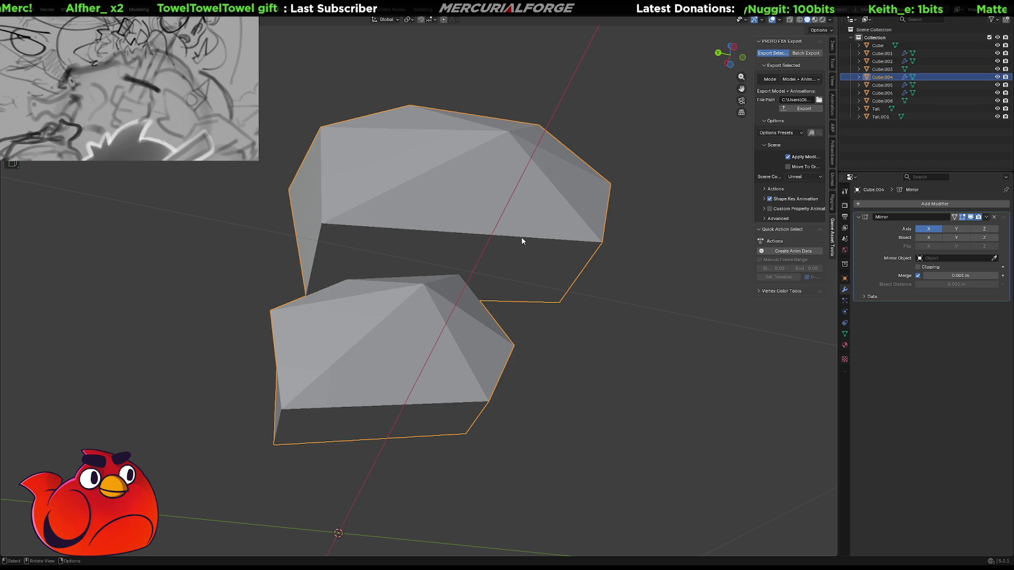
key("Tab")
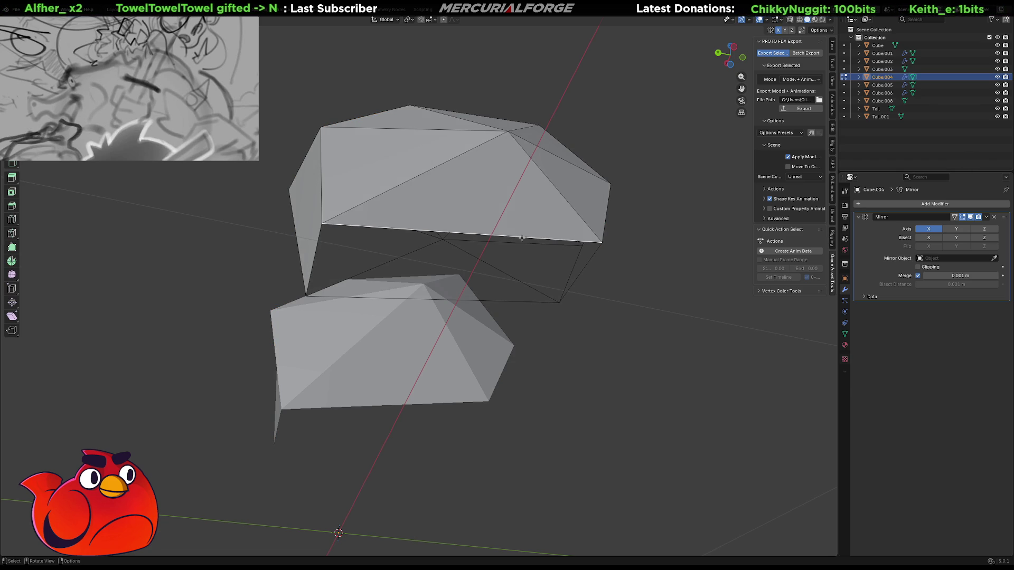
key("f")
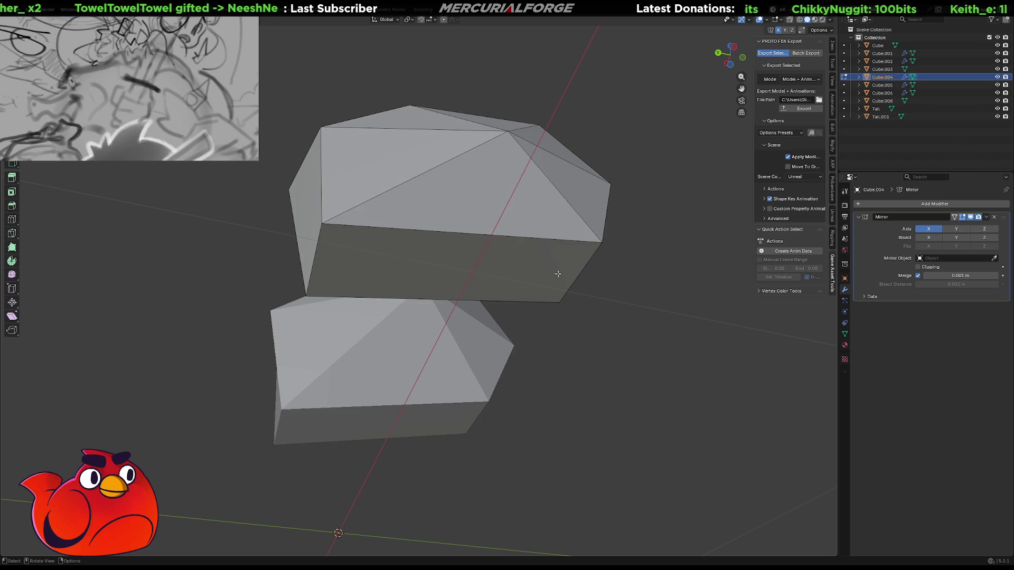
key("Tab")
Isolate the flat ledge piece Cube.005 and view its mirrored halves
left_click(619, 297)
mouse_move(617, 298)
middle_mouse_down()
mouse_move(584, 303)
mouse_move(579, 319)
middle_mouse_up()
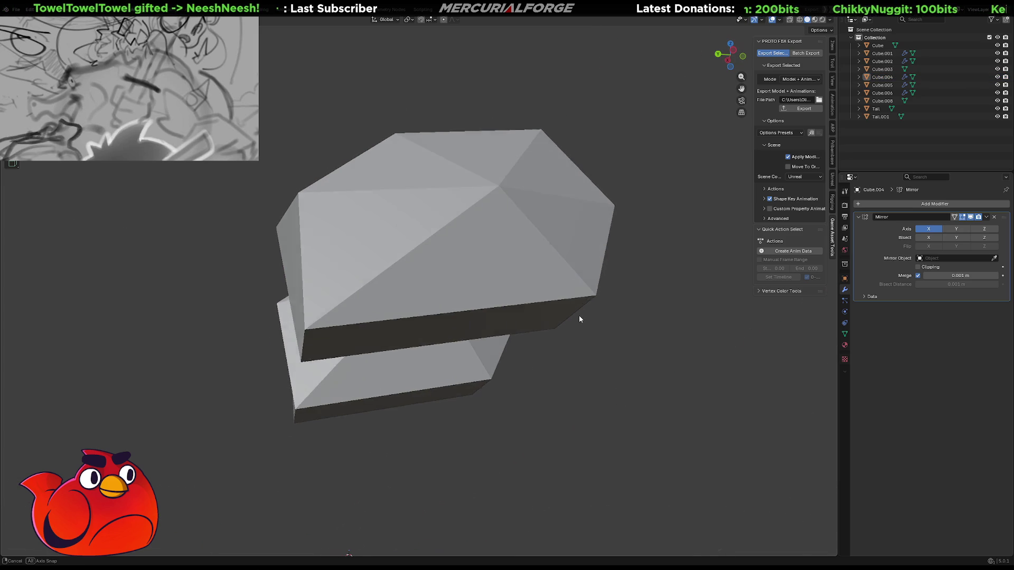
scroll(579, 315, "down", 5)
left_click(434, 369)
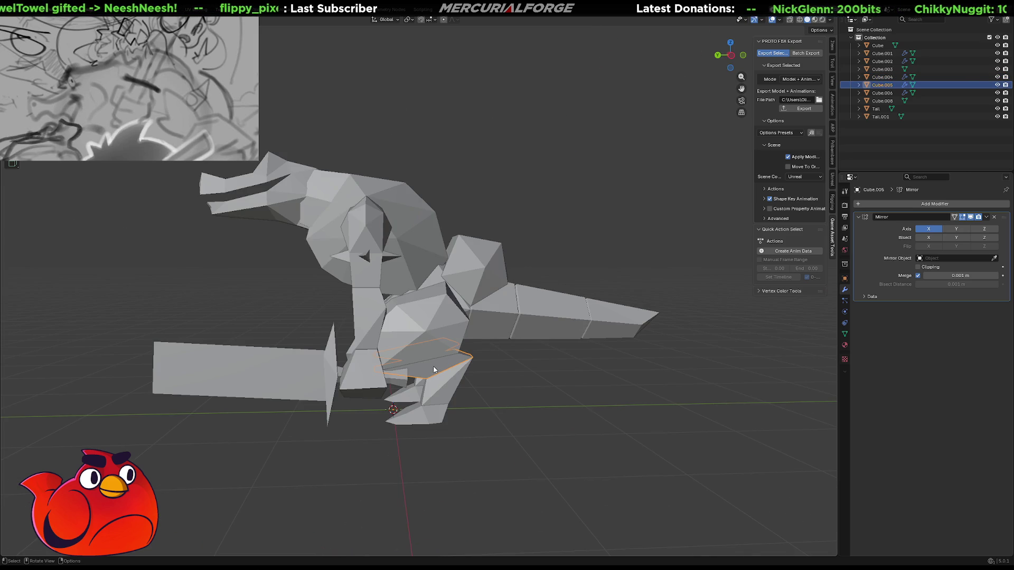
key("KP_Divide")
middle_click_drag(498, 328, 534, 312)
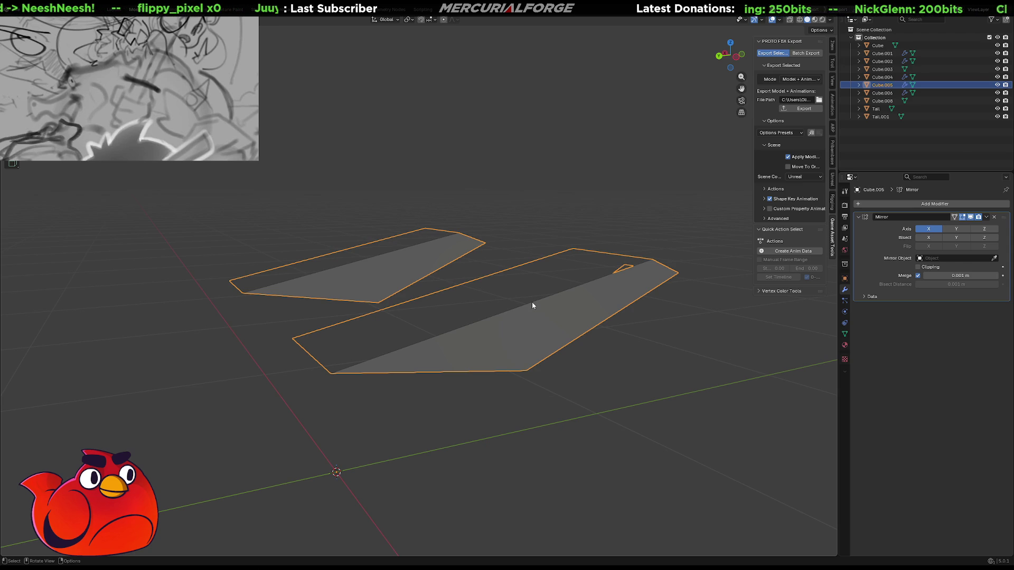
Edit Cube.005, inspect the mirrored slabs, then bring the whole character back into view
key("Tab")
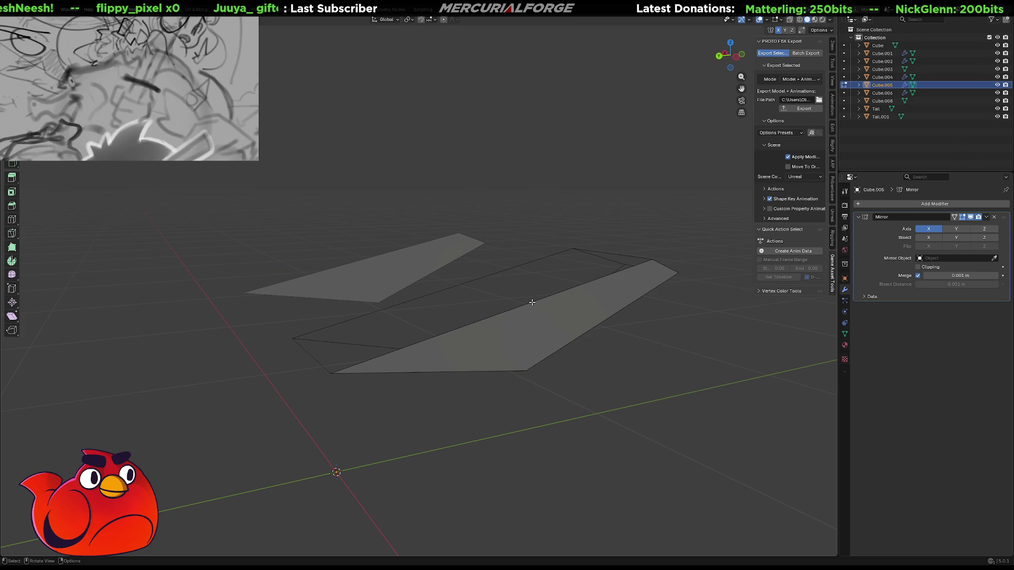
middle_click_drag(532, 302, 425, 184)
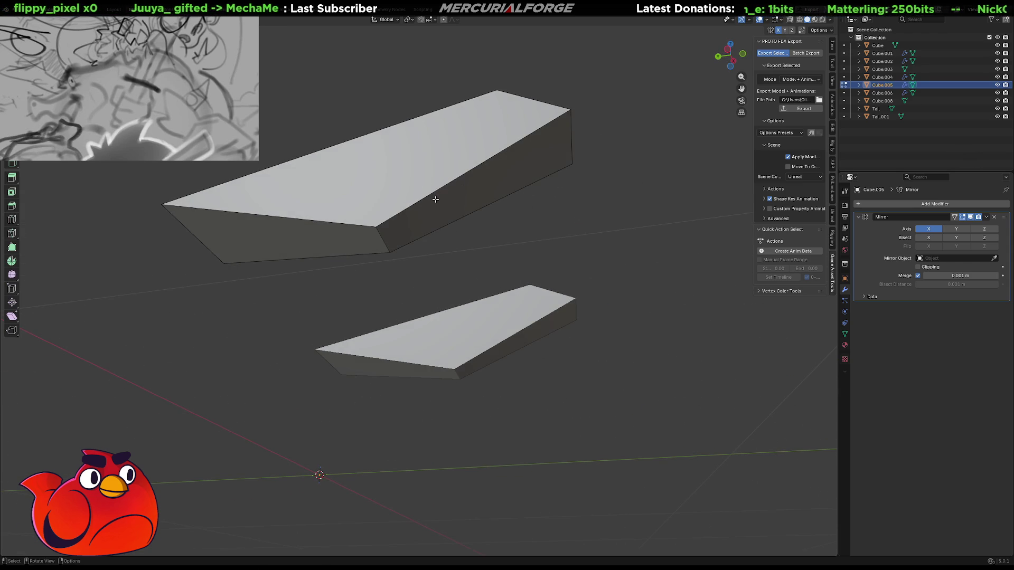
middle_click_drag(438, 200, 465, 264)
key("KP_Divide")
mouse_move(486, 327)
middle_mouse_down()
mouse_move(496, 342)
mouse_move(530, 289)
mouse_move(459, 314)
mouse_move(482, 307)
mouse_move(480, 296)
middle_mouse_up()
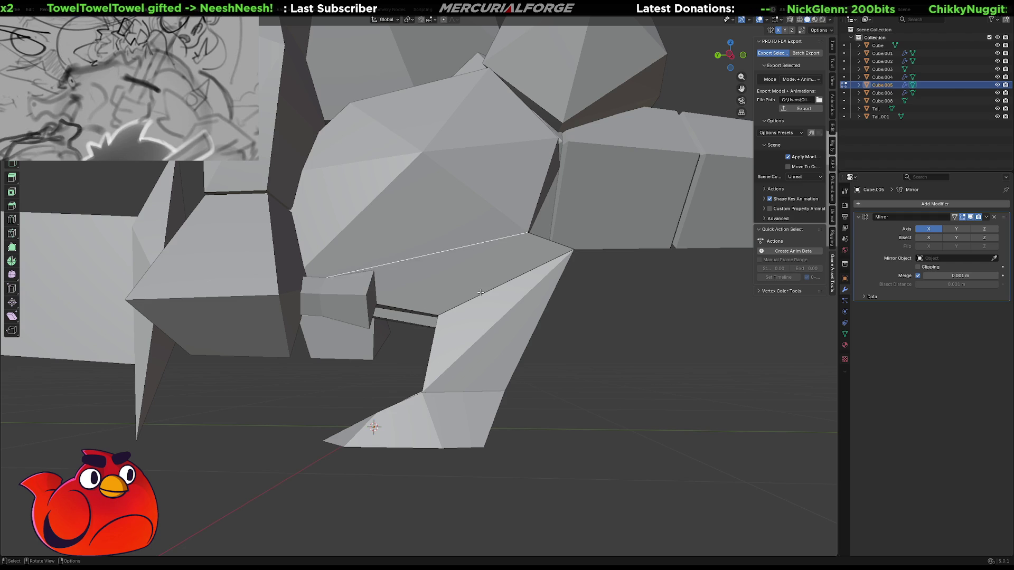
Switch Edit Mode between Cube.004 and Cube.005, then return to Object Mode
key("alt+q")
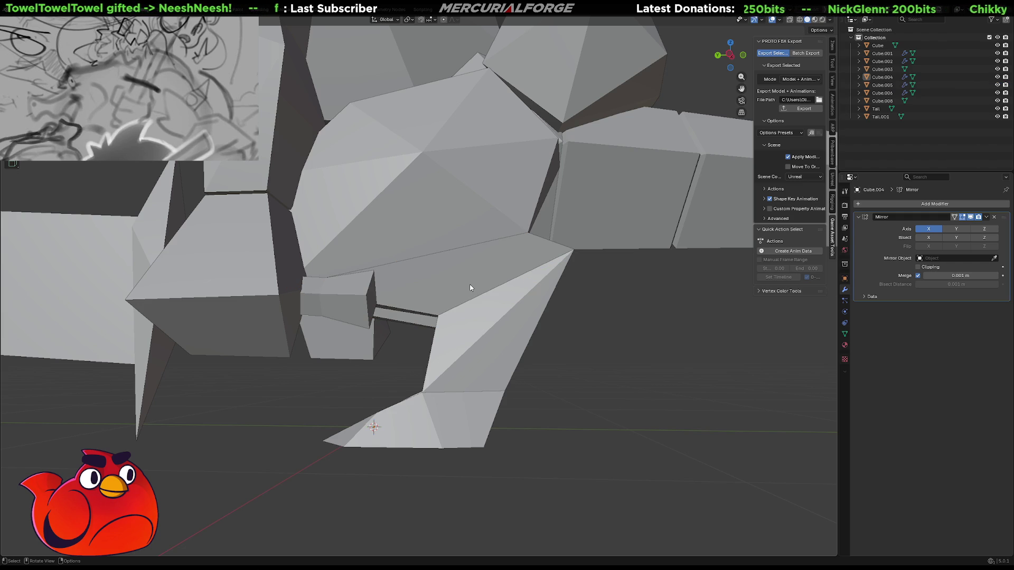
key("alt+q")
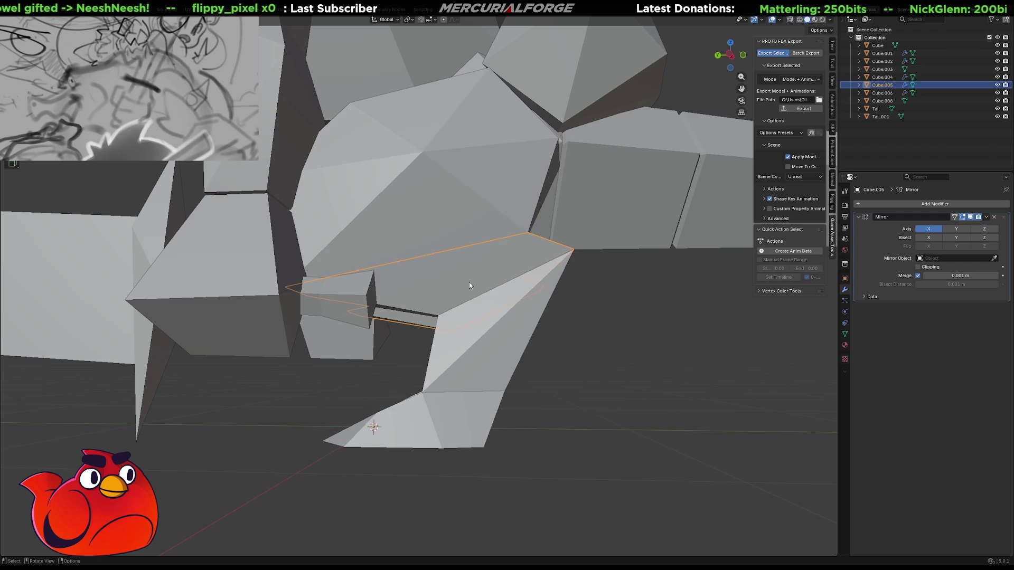
middle_click_drag(479, 290, 489, 294)
key("Tab")
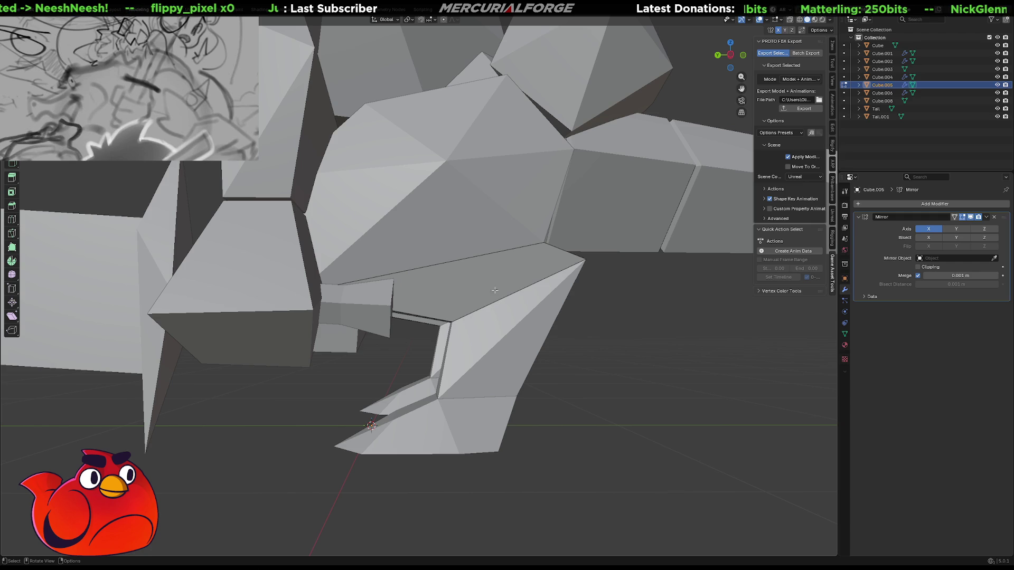
key("Tab")
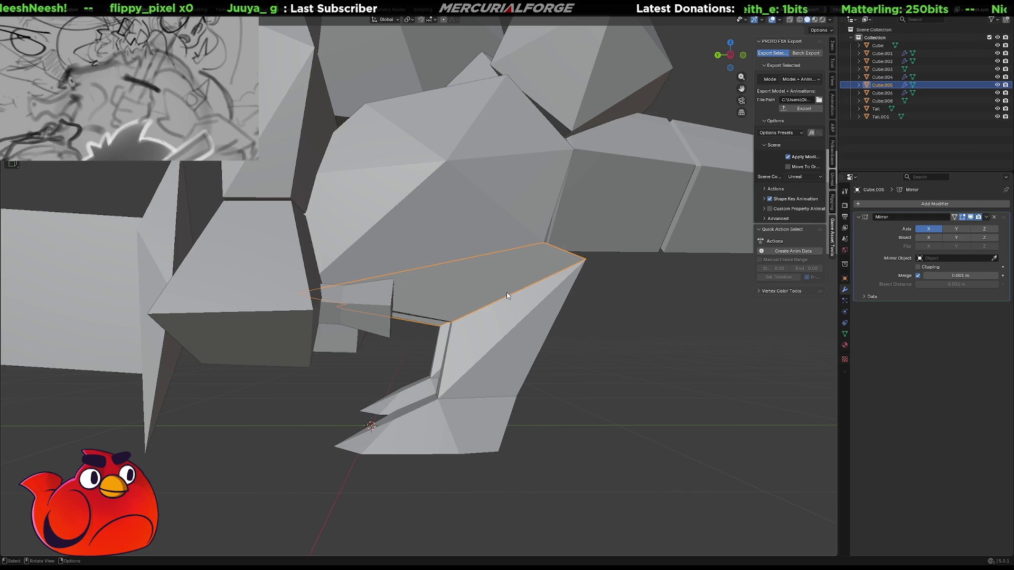
Join the second arm piece into one mesh and isolate it in wireframe display
left_click(507, 321, "shift")
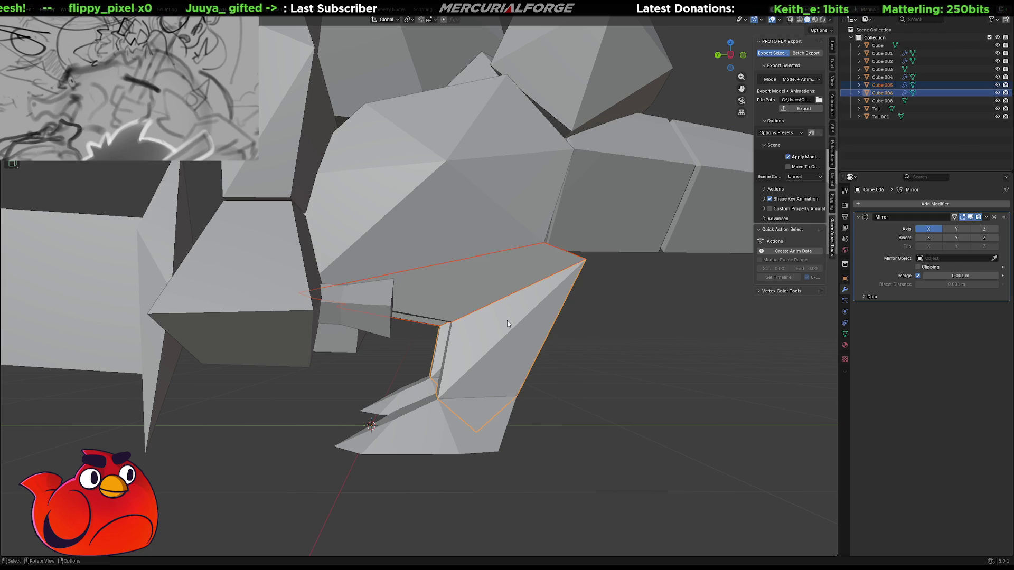
key("ctrl+j")
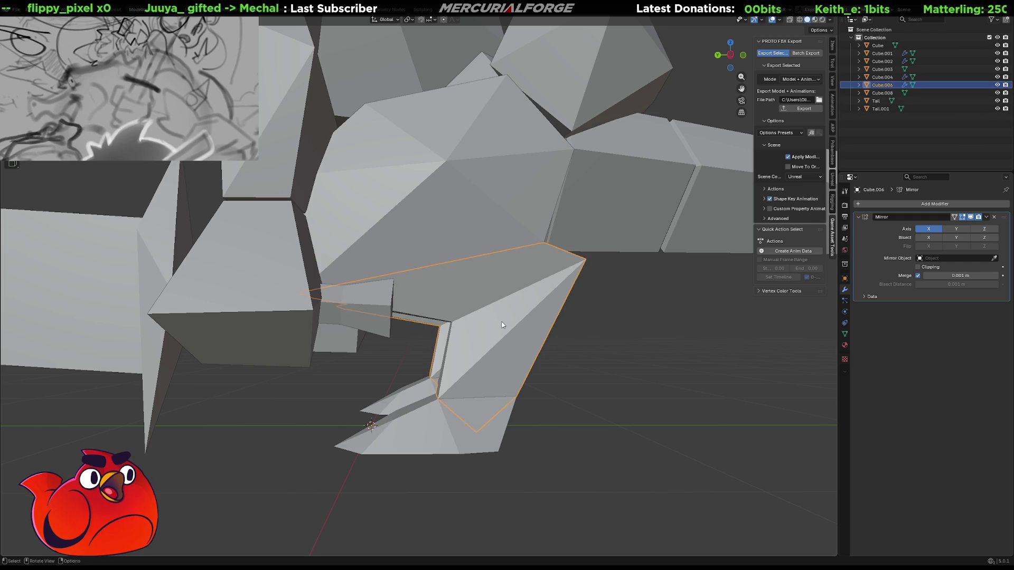
key("slash")
key("shift+z")
mouse_move(513, 266)
middle_mouse_down()
mouse_move(538, 280)
mouse_move(579, 274)
mouse_move(509, 303)
mouse_move(521, 317)
mouse_move(525, 288)
mouse_move(510, 276)
mouse_move(434, 284)
mouse_move(505, 276)
mouse_move(493, 274)
middle_mouse_up()
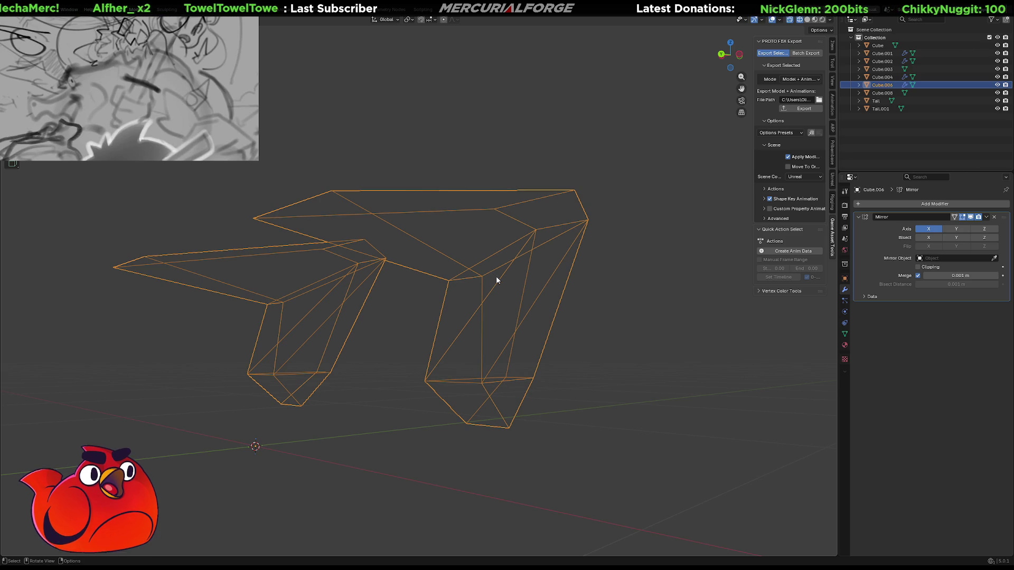
Delete the top face of the joined arm mesh in Edit Mode
mouse_move(523, 246)
middle_mouse_down()
mouse_move(506, 269)
mouse_move(504, 239)
middle_mouse_up()
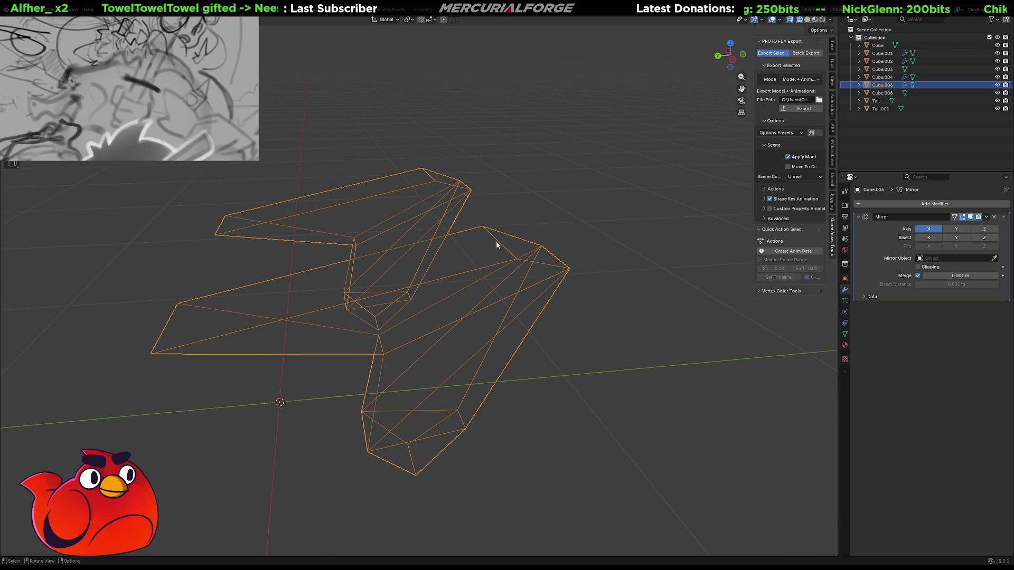
mouse_move(388, 290)
middle_mouse_down()
mouse_move(432, 268)
mouse_move(493, 272)
mouse_move(394, 269)
mouse_move(362, 276)
mouse_move(355, 294)
mouse_move(391, 297)
middle_mouse_up()
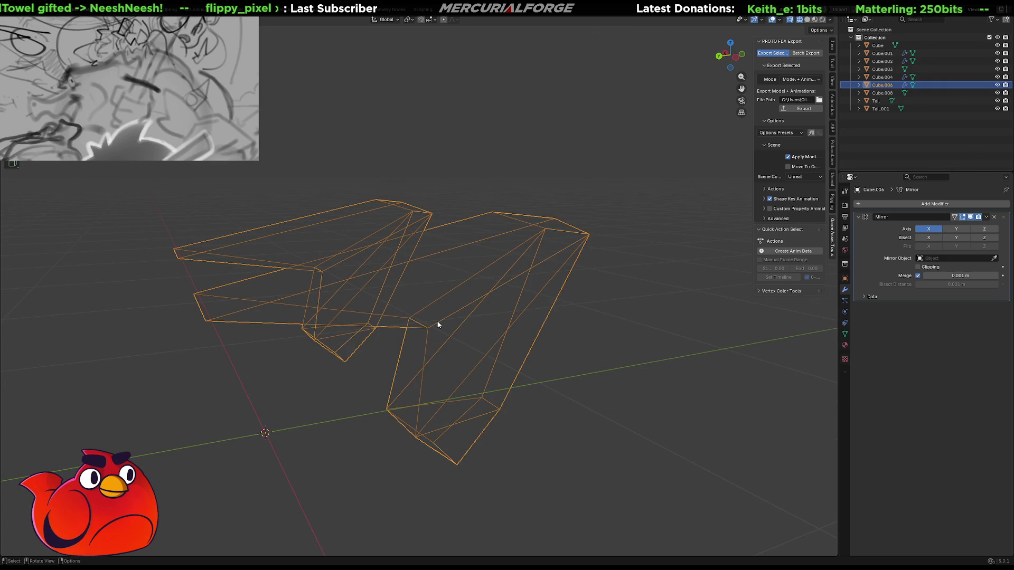
key("Tab")
mouse_move(438, 324)
middle_mouse_down()
mouse_move(476, 301)
mouse_move(512, 296)
mouse_move(513, 267)
middle_mouse_up()
left_click(503, 283)
left_click(519, 292)
right_click(513, 266)
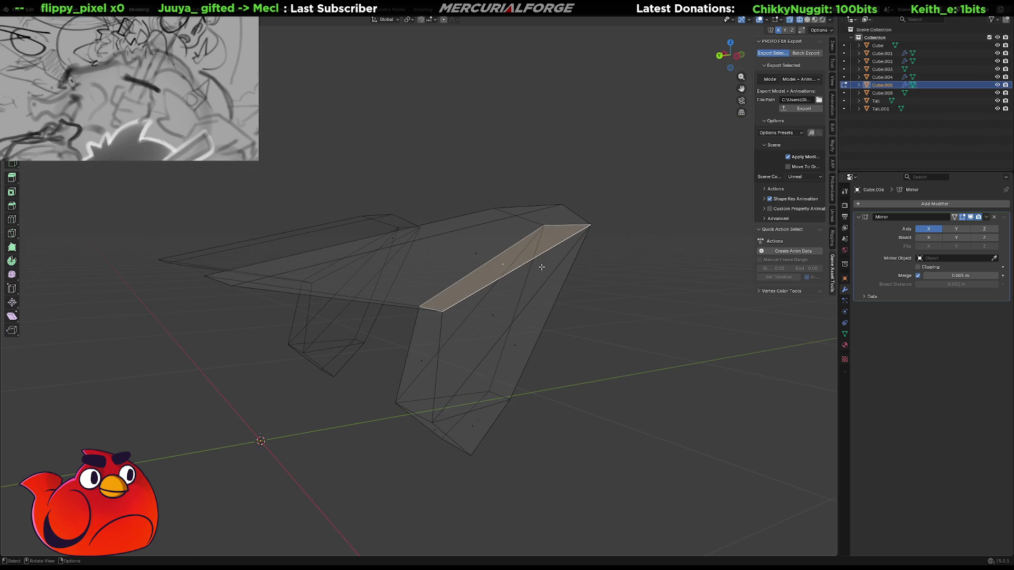
key("x")
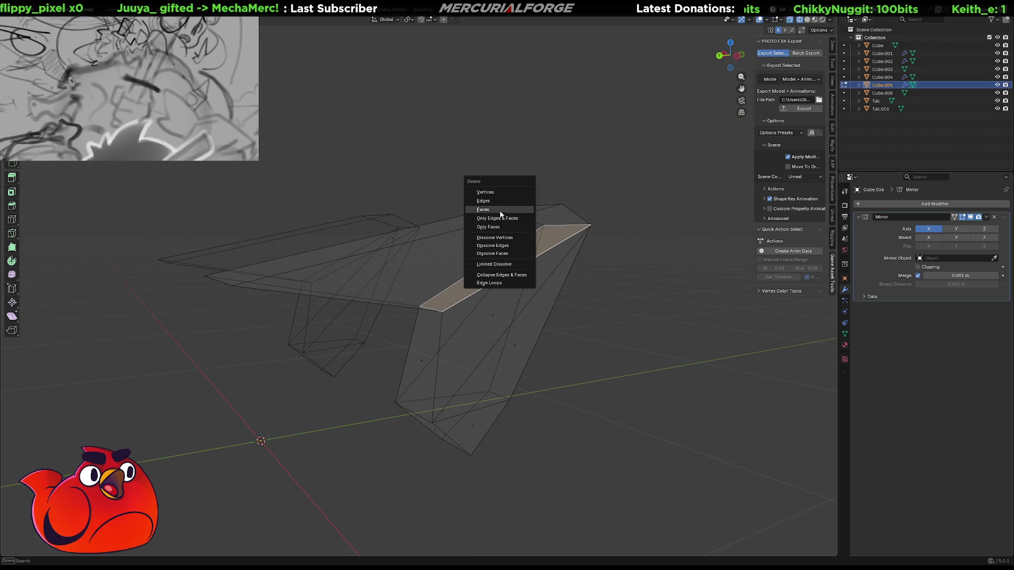
left_click(499, 210)
Select the connected part and weld its overlapping vertices, then deselect all
middle_click_drag(496, 264, 495, 272)
middle_click_drag(465, 246, 488, 268)
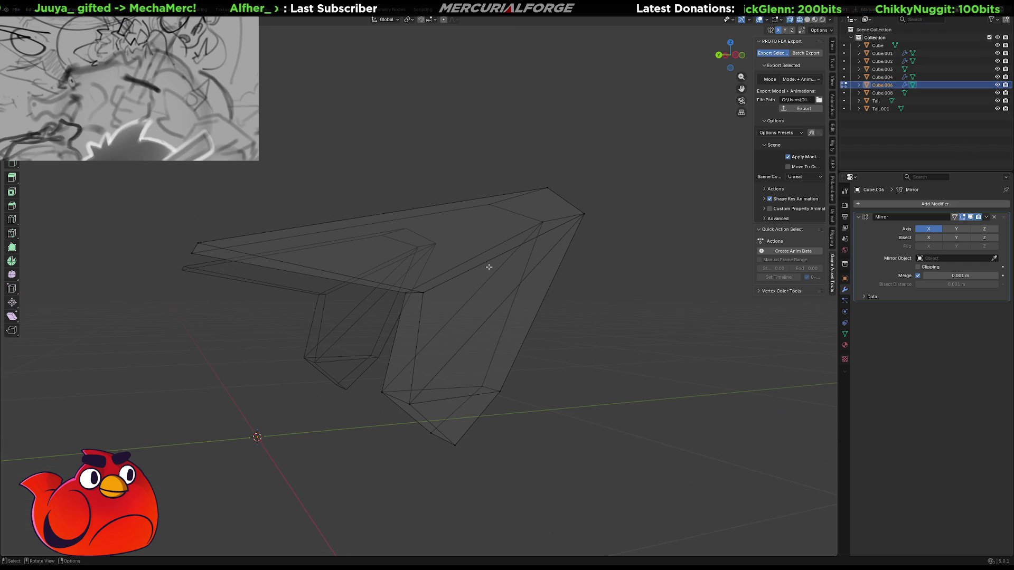
key("l")
key("p")
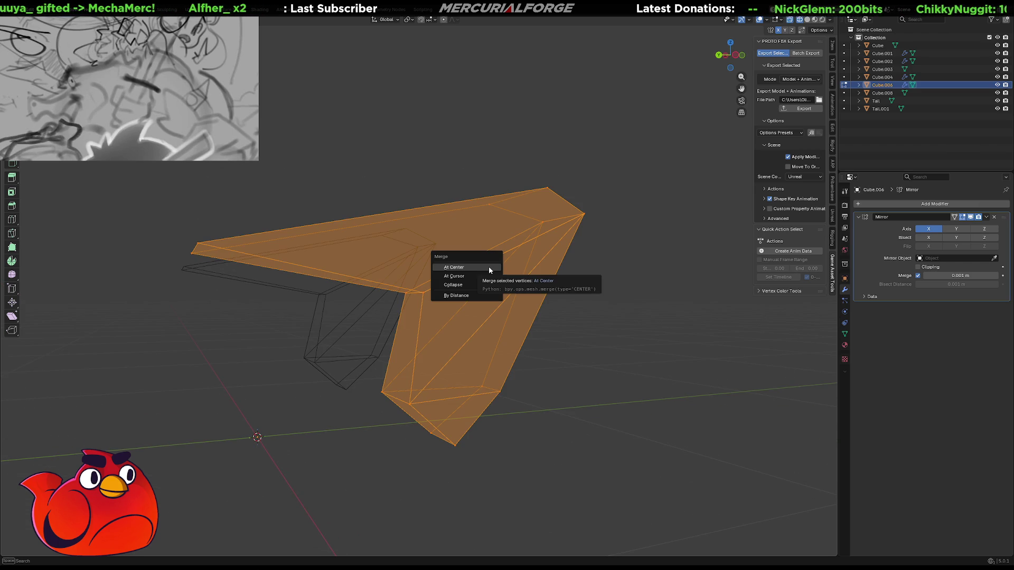
key("Escape")
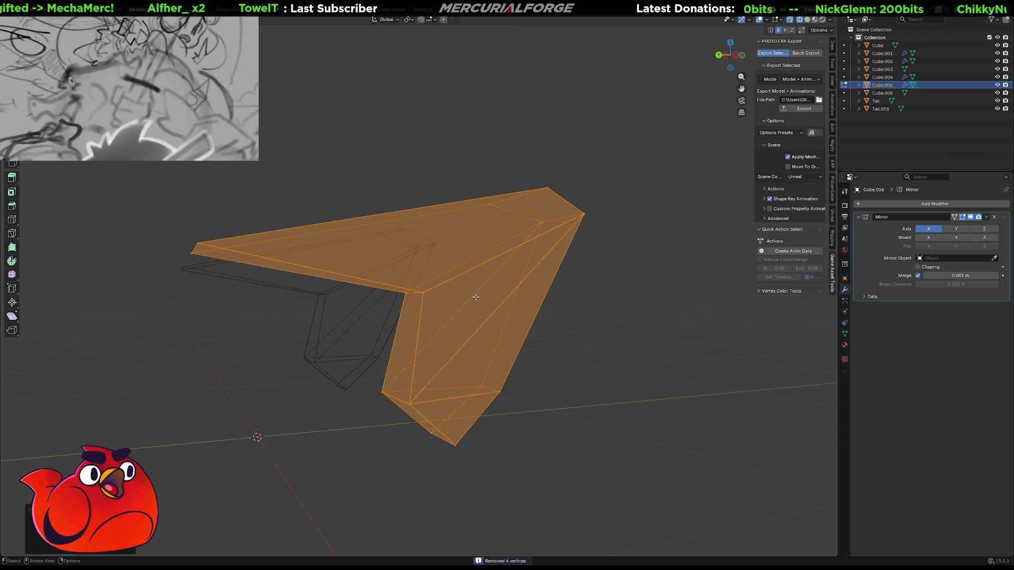
key("alt+a")
Subdivide the chosen edges and move the new edge cut into place, excluding the X axis
mouse_move(479, 304)
middle_mouse_down()
mouse_move(507, 318)
mouse_move(389, 288)
mouse_move(472, 296)
mouse_move(471, 310)
mouse_move(521, 287)
middle_mouse_up()
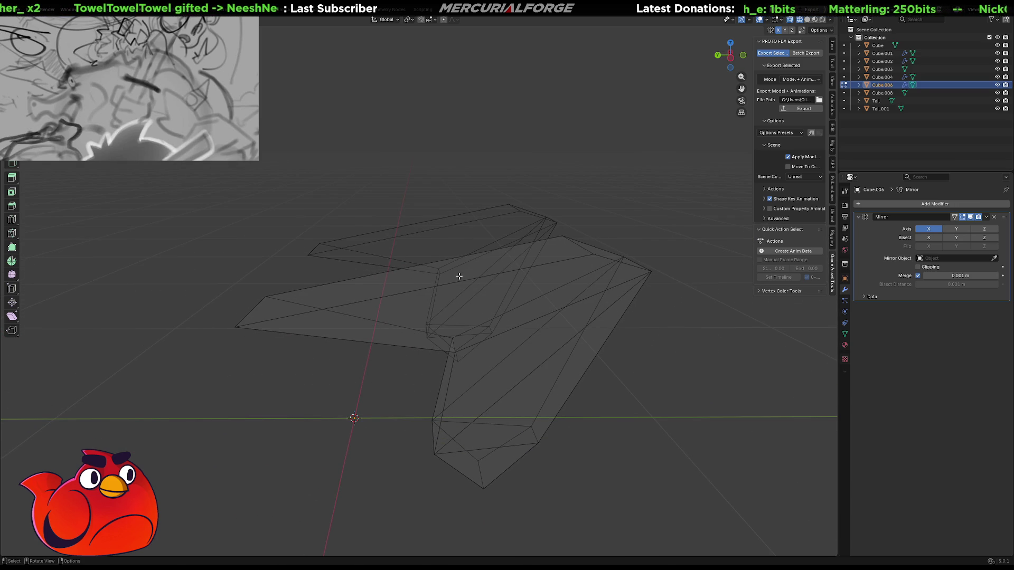
right_click(446, 265)
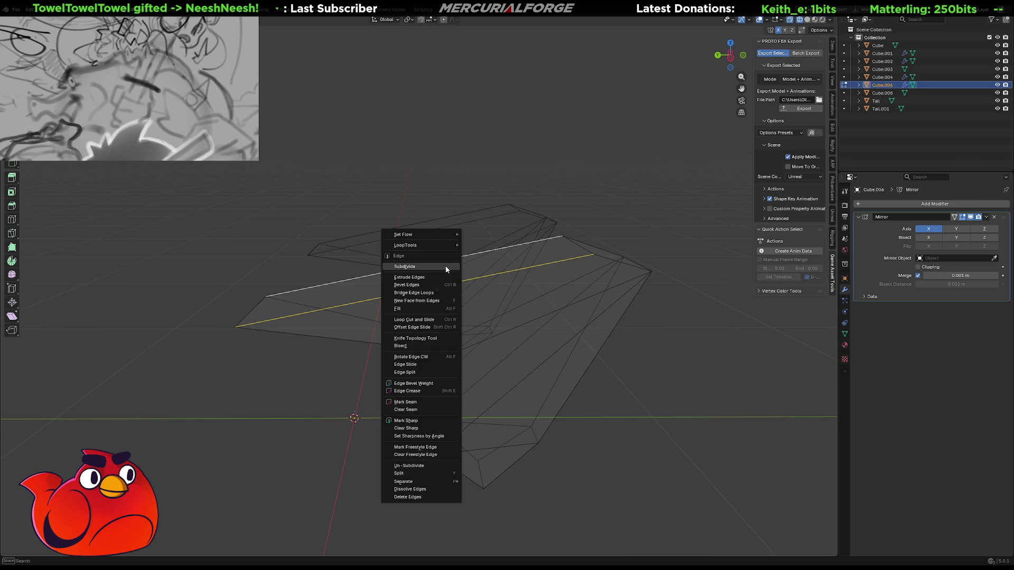
left_click(446, 265)
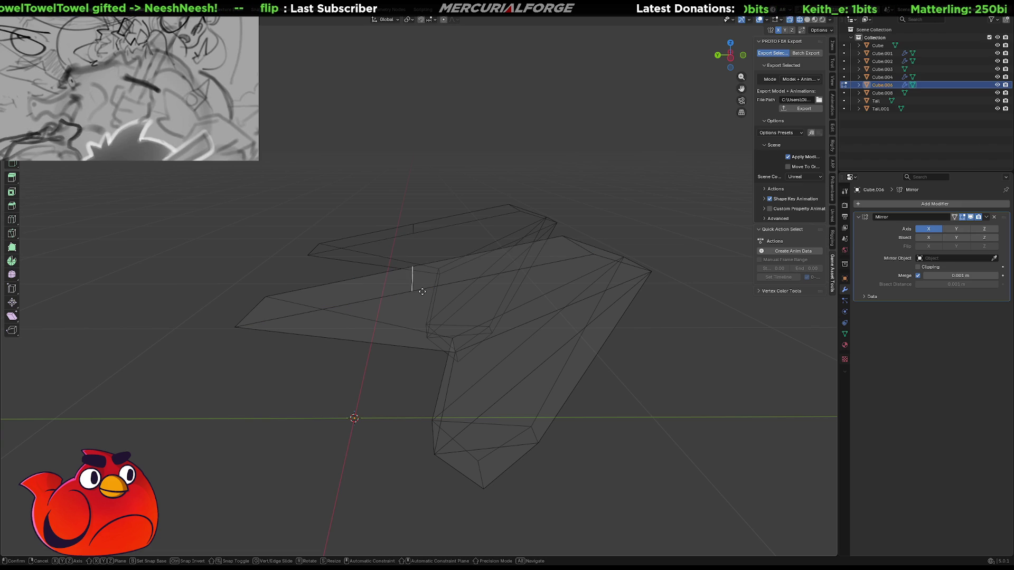
key("z")
key("shift+x")
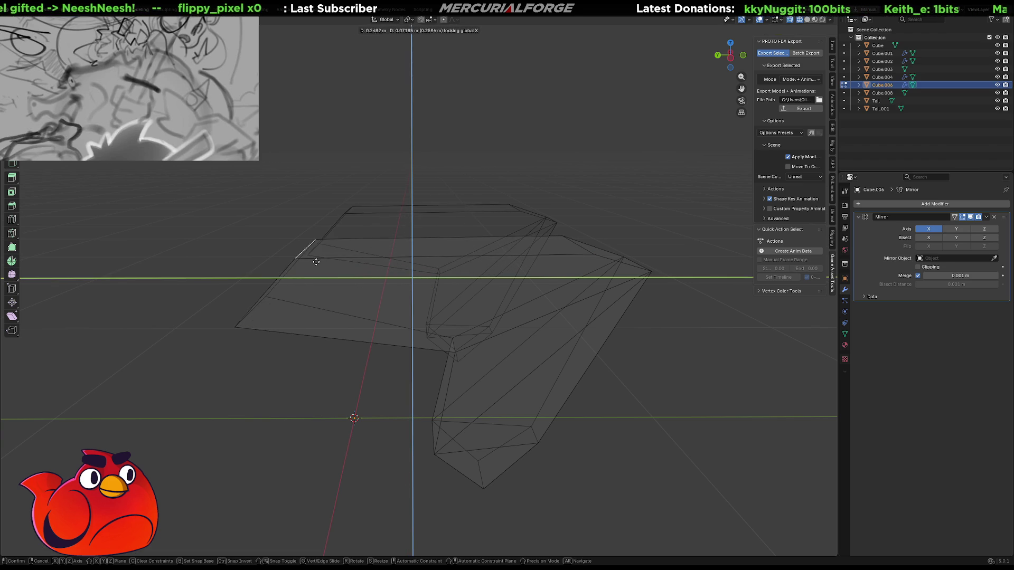
left_click(369, 266)
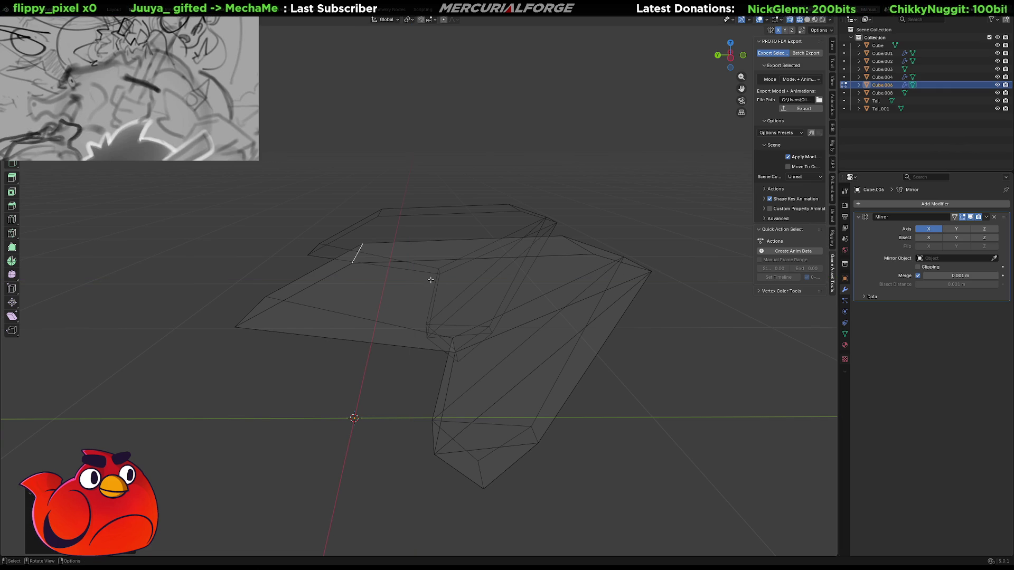
Exit Local View, box-select the lower faces, and rotate them about global X around the 3D cursor
key("slash")
mouse_move(440, 282)
middle_mouse_down()
mouse_move(403, 302)
mouse_move(211, 285)
mouse_move(431, 295)
mouse_move(475, 282)
middle_mouse_up()
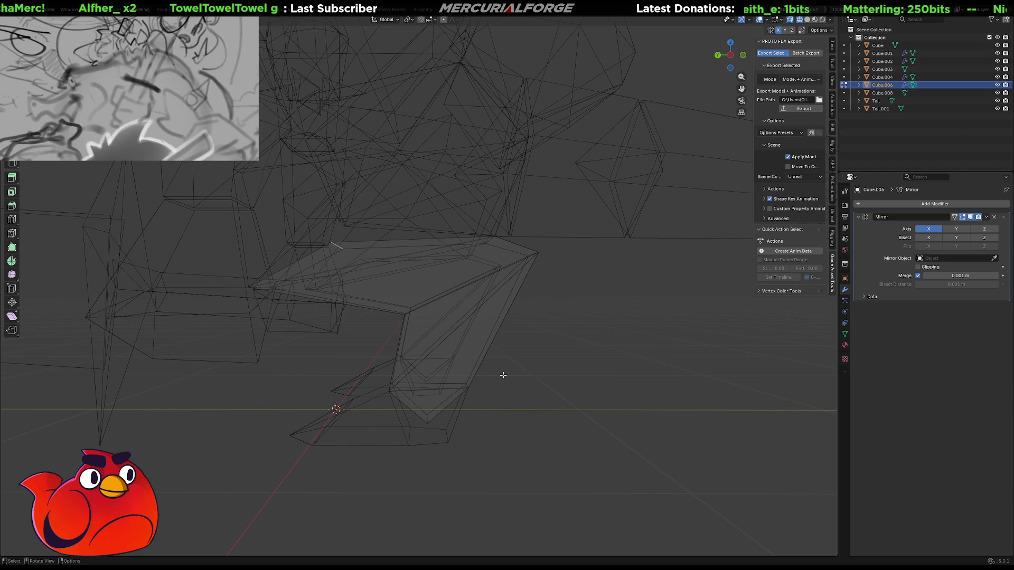
left_click_drag(535, 363, 422, 495)
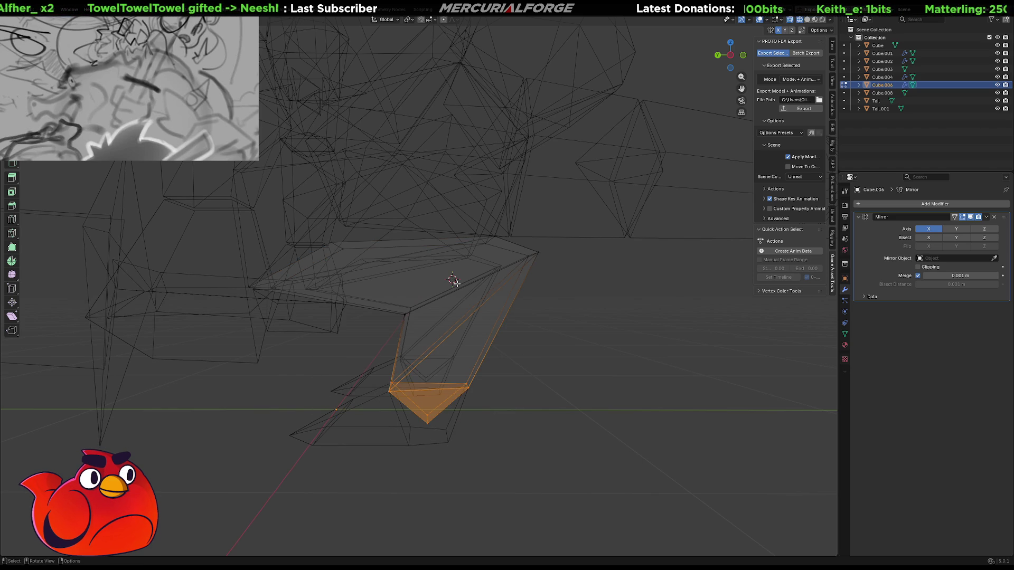
key("period")
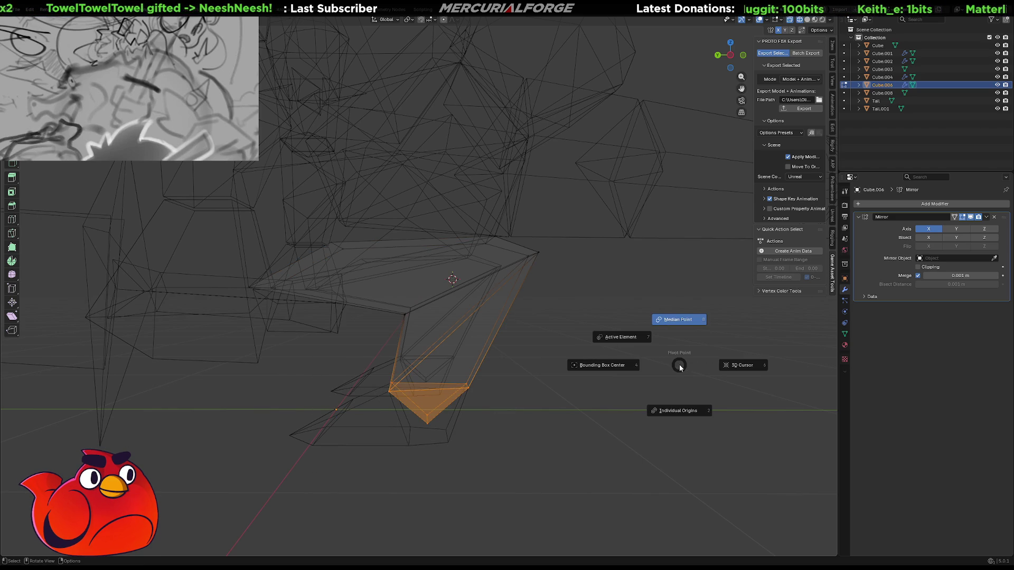
left_click(734, 372)
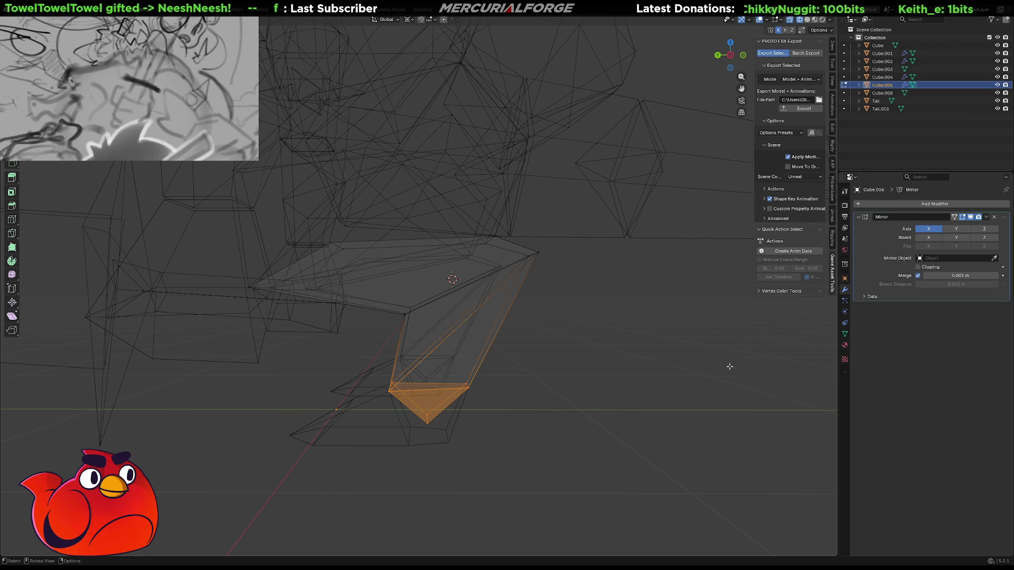
key("r")
key("x")
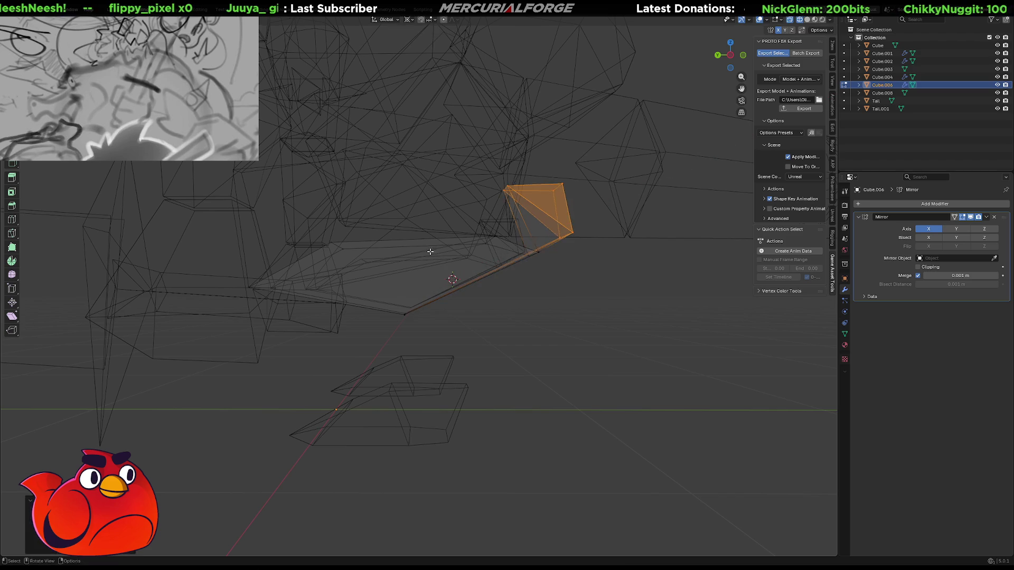
left_click(508, 269)
key("r")
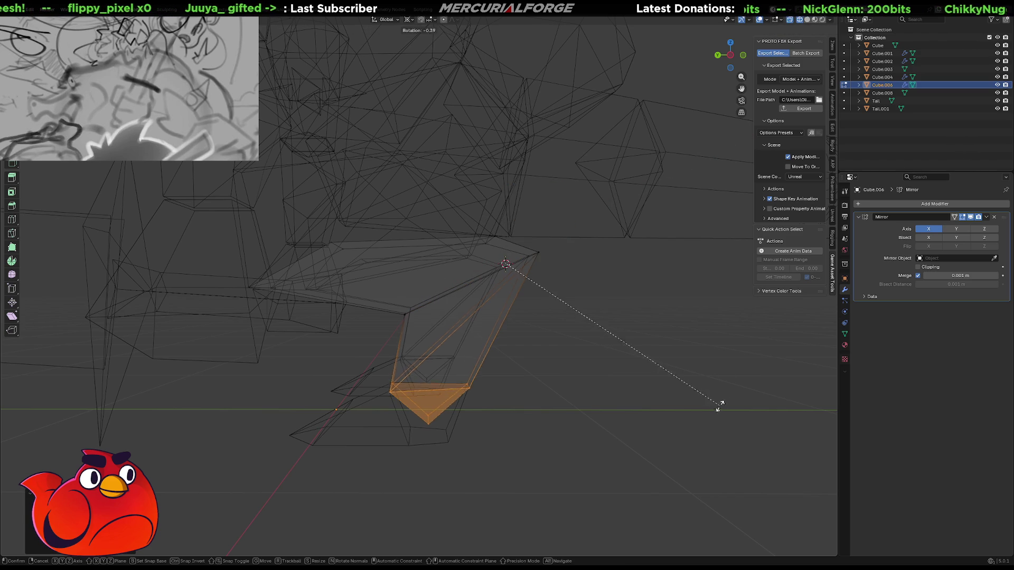
key("x")
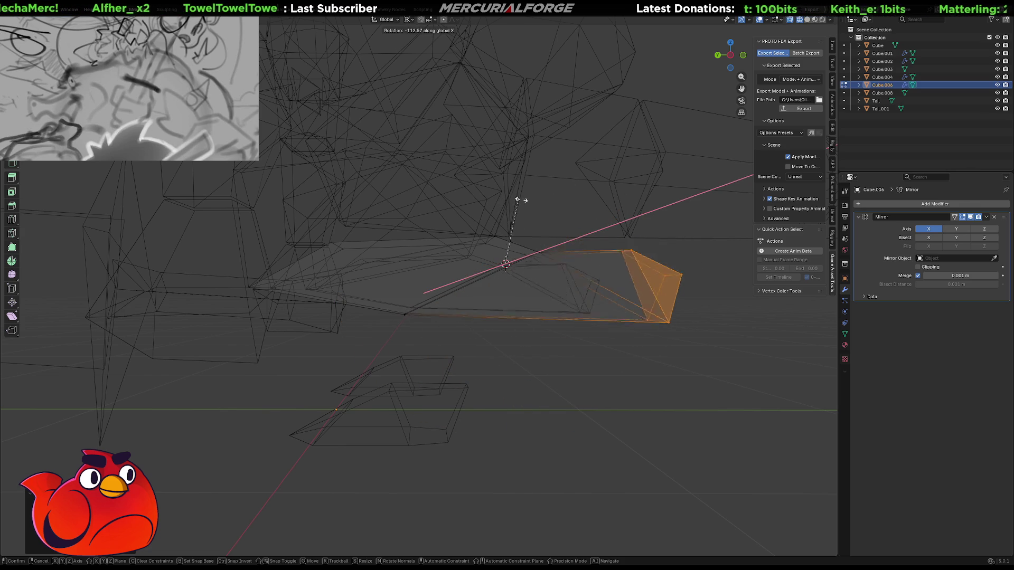
right_click(561, 202)
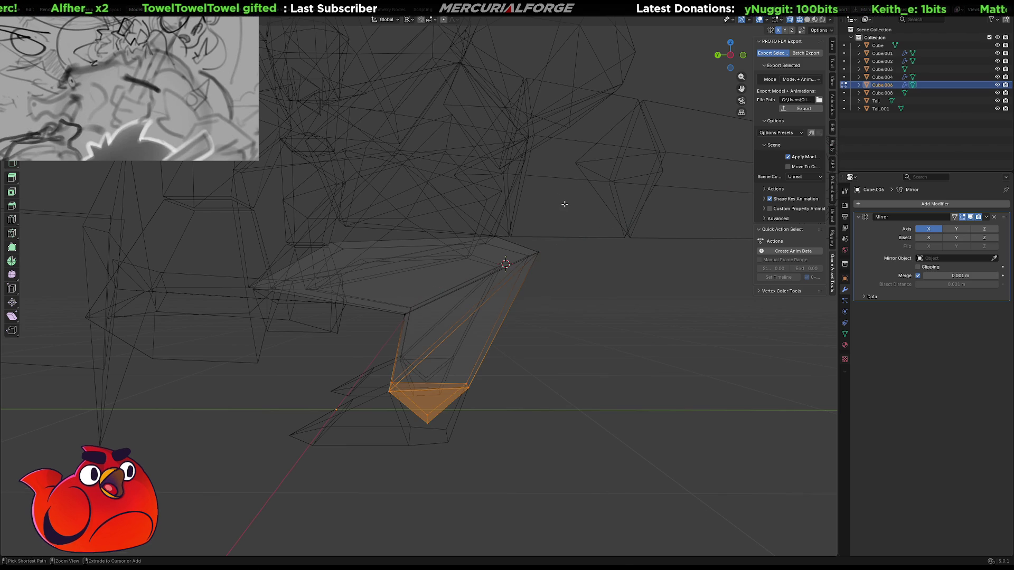
mouse_move(441, 336)
middle_mouse_down()
mouse_move(430, 344)
mouse_move(551, 347)
mouse_move(523, 354)
mouse_move(496, 385)
mouse_move(451, 335)
mouse_move(412, 339)
mouse_move(407, 363)
mouse_move(324, 366)
mouse_move(432, 305)
middle_mouse_up()
scroll(433, 305, "up", 1)
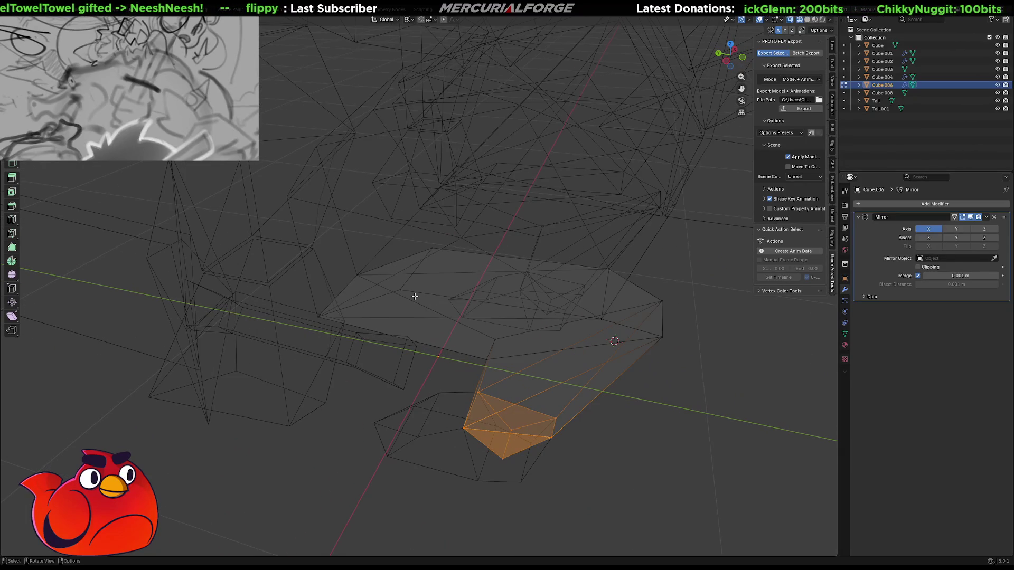
Confirm the slight scale and set the pivot point back to Median Point
left_click(415, 272)
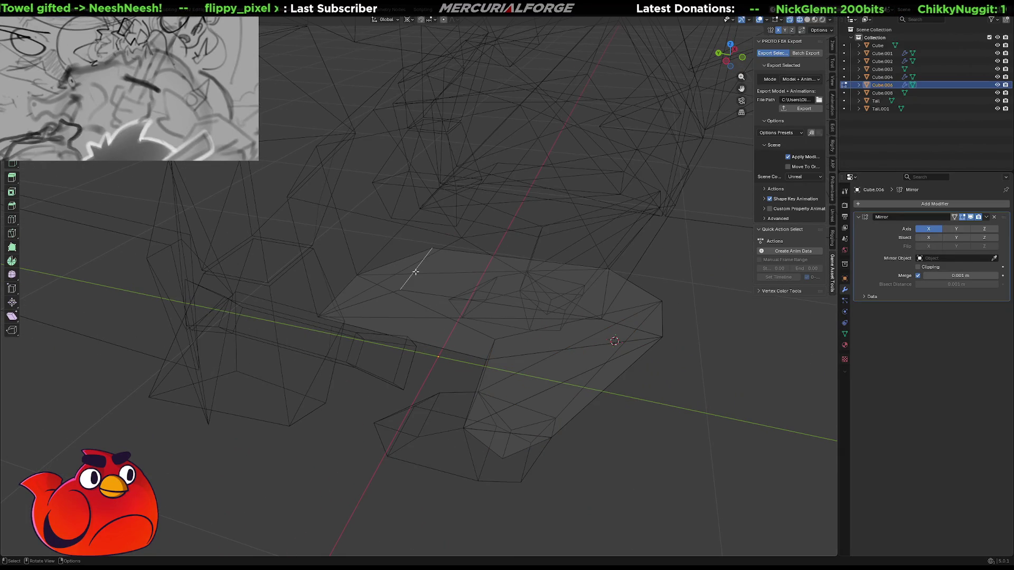
left_click(413, 272)
key("period")
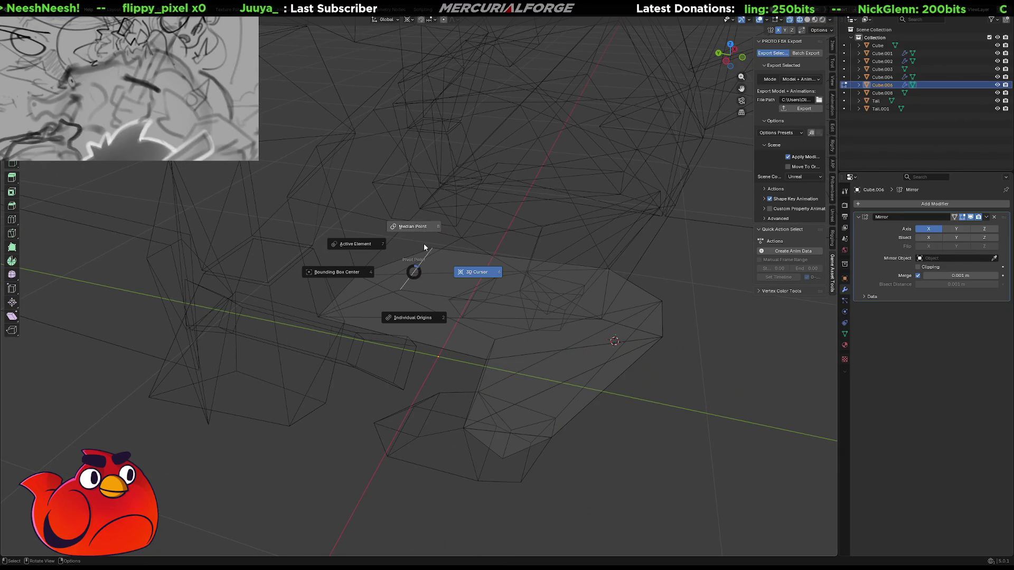
left_click(425, 247)
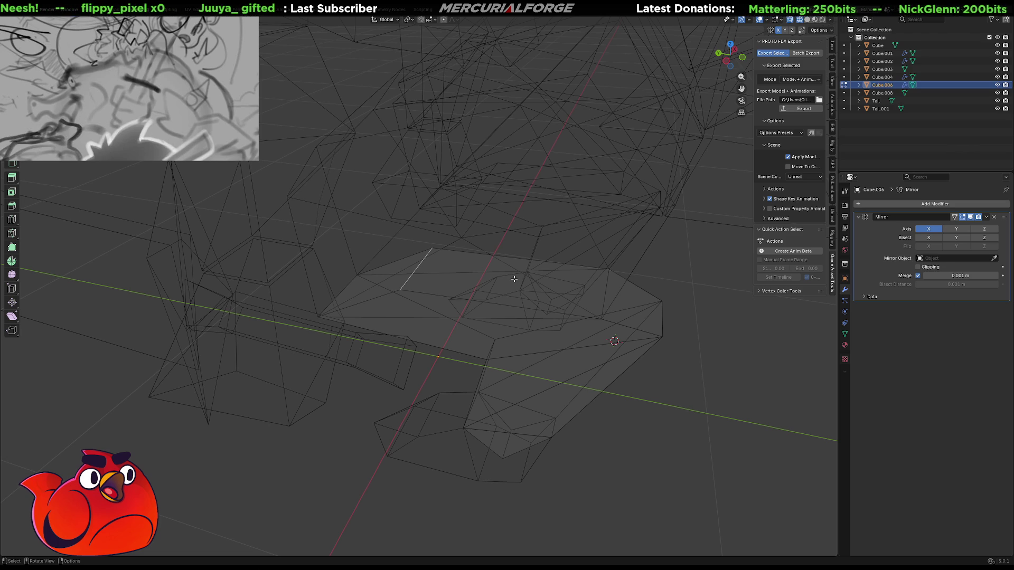
Scale the next edge loops down to about 0.919, then return to Object Mode
mouse_move(537, 287)
middle_mouse_down()
mouse_move(468, 301)
mouse_move(549, 303)
mouse_move(525, 308)
middle_mouse_up()
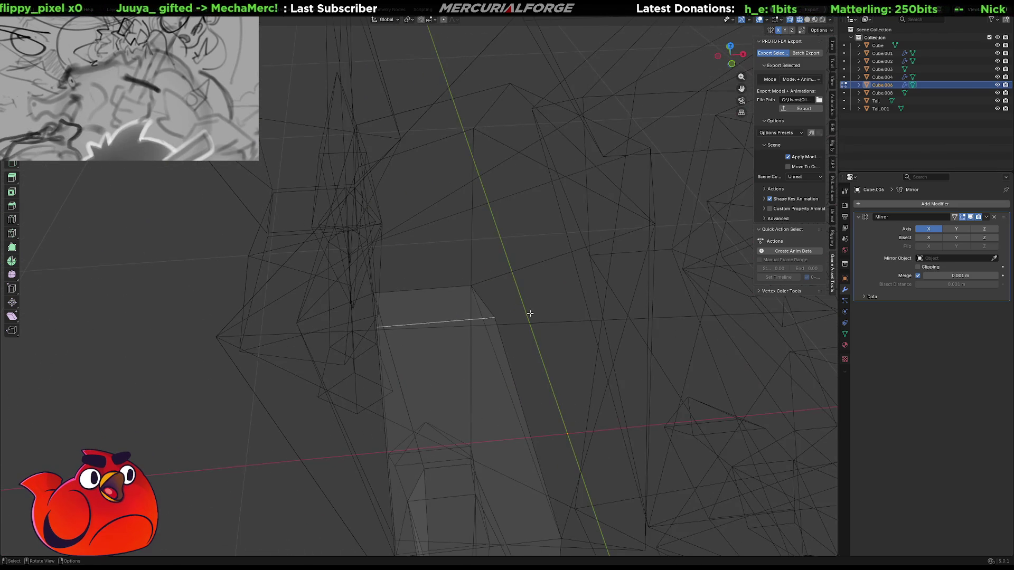
left_click(559, 331)
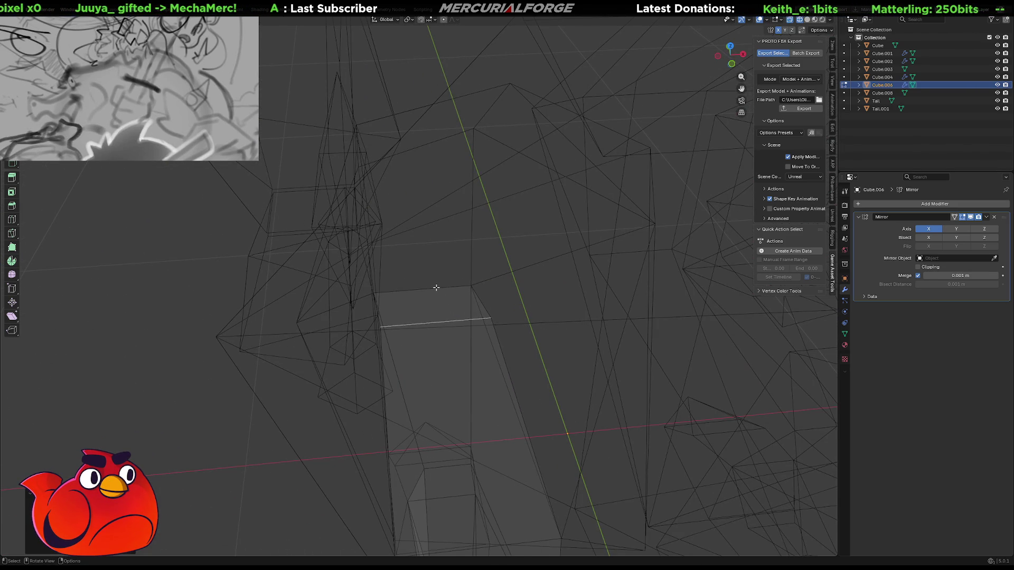
left_click(436, 288)
key("s")
left_click(434, 288)
mouse_move(449, 345)
middle_mouse_down()
mouse_move(549, 310)
mouse_move(317, 346)
mouse_move(393, 289)
middle_mouse_up()
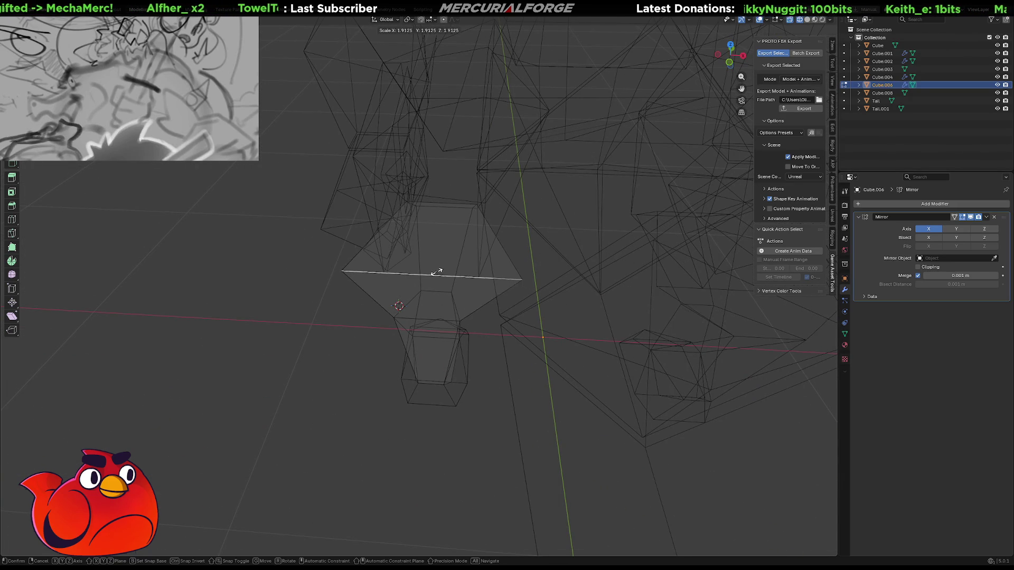
key("Escape")
key("s")
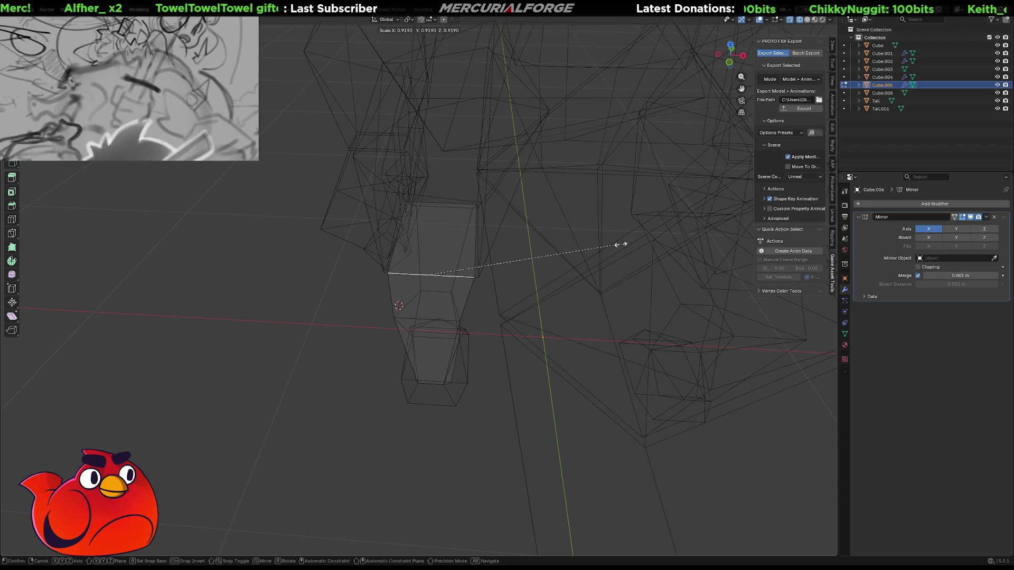
left_click(621, 244)
mouse_move(370, 309)
middle_mouse_down()
mouse_move(487, 269)
mouse_move(531, 238)
mouse_move(442, 290)
mouse_move(500, 277)
mouse_move(504, 294)
middle_mouse_up()
key("Tab")
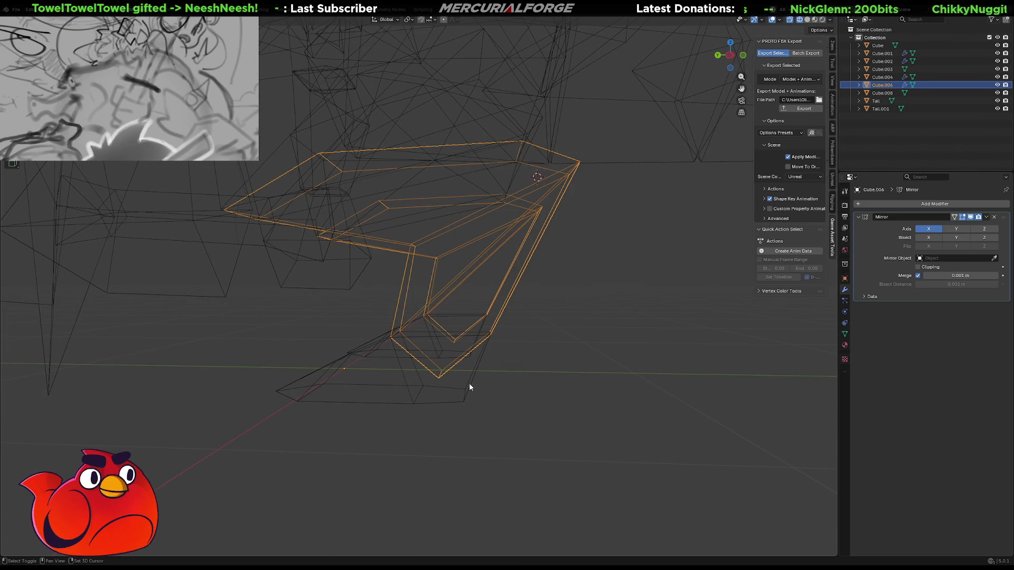
Join Cube.006 into Cube.001 and enter Edit Mode on the combined mesh
left_click(468, 388, "shift")
key("ctrl+j")
left_click(538, 356)
mouse_move(538, 356)
middle_mouse_down()
mouse_move(483, 314)
mouse_move(487, 303)
mouse_move(519, 298)
middle_mouse_up()
left_click(489, 308)
key("Tab")
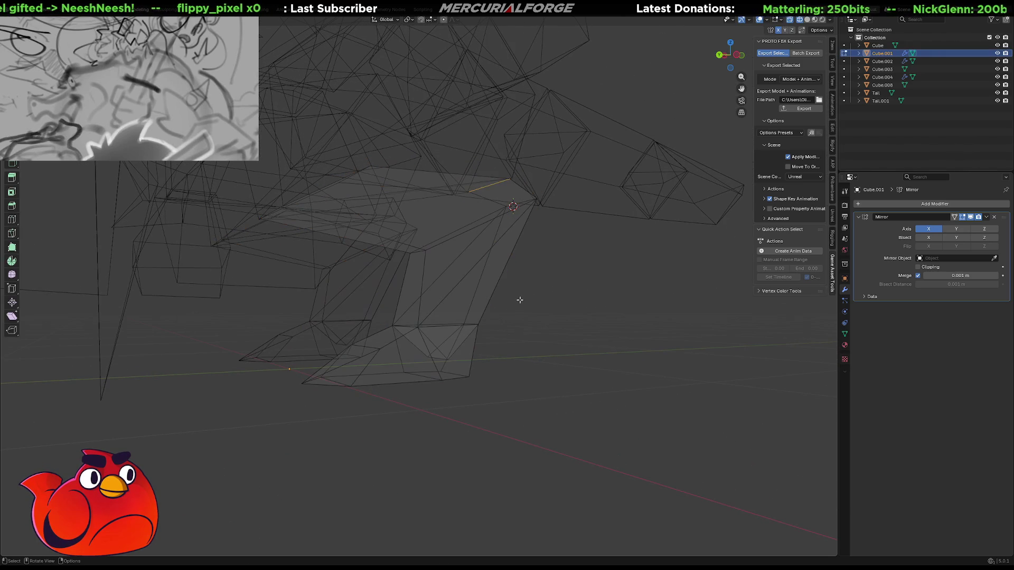
Box-select the lower part of the Cube.001 mesh
mouse_move(557, 398)
left_mouse_down()
mouse_move(217, 513)
mouse_move(197, 503)
mouse_move(216, 503)
mouse_move(233, 445)
left_mouse_up()
mouse_move(233, 445)
middle_mouse_down()
mouse_move(233, 423)
mouse_move(572, 295)
mouse_move(554, 295)
middle_mouse_up()
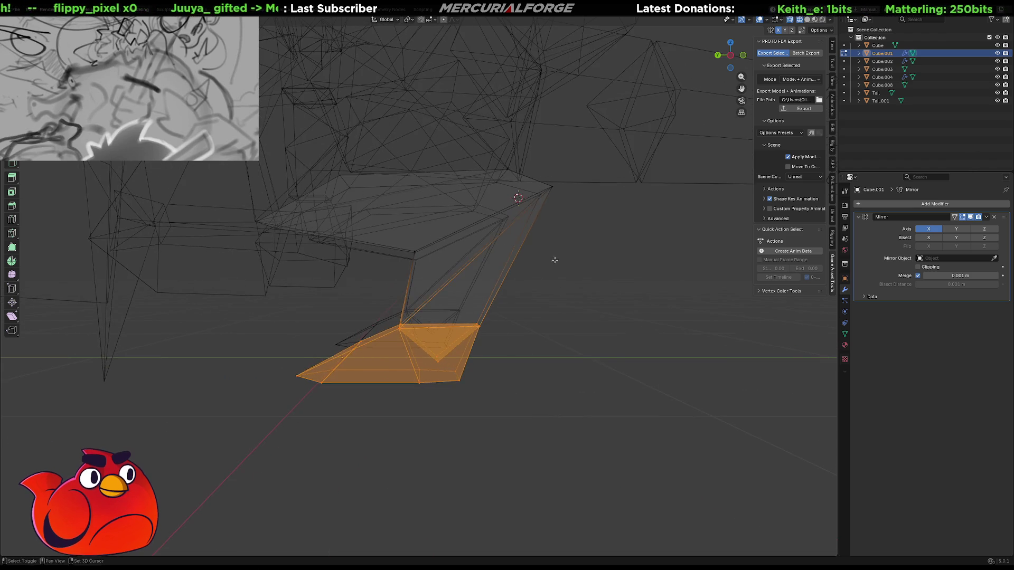
middle_click_drag(555, 260, 518, 290)
type("rx")
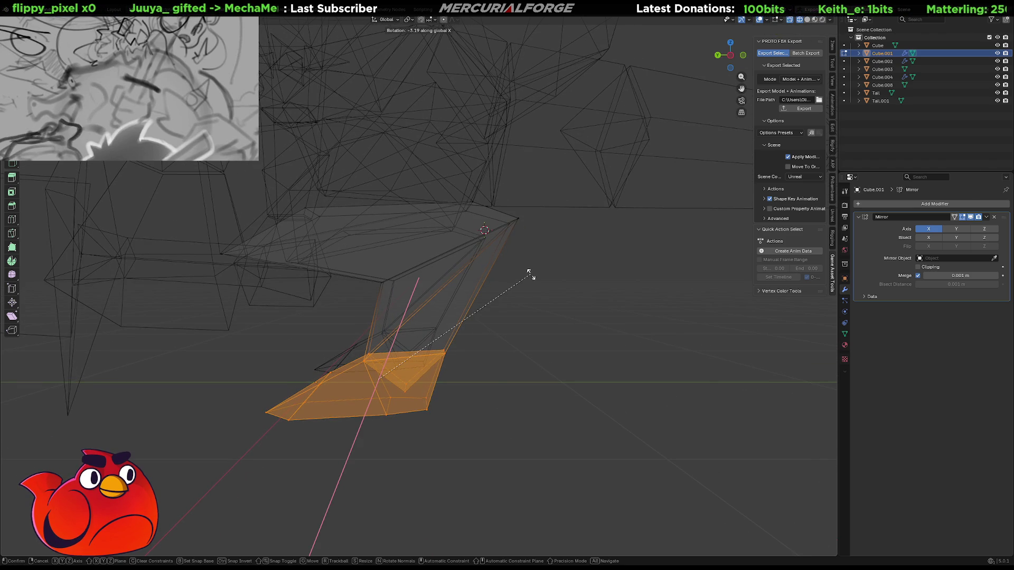
type("90")
key("Escape")
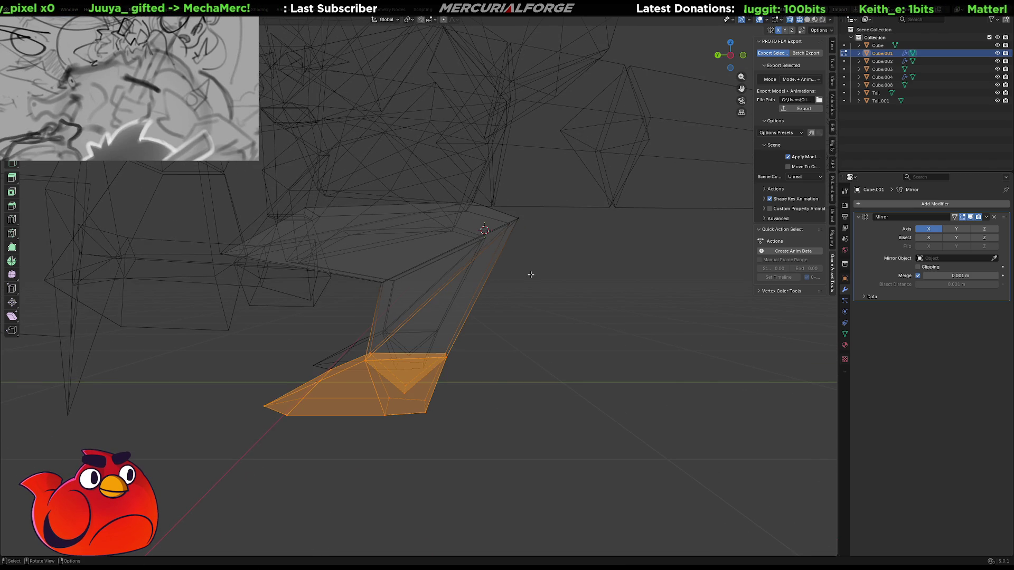
Rotate the lower section about global X around the 3D cursor, then place the cursor at a new pivot
key("period")
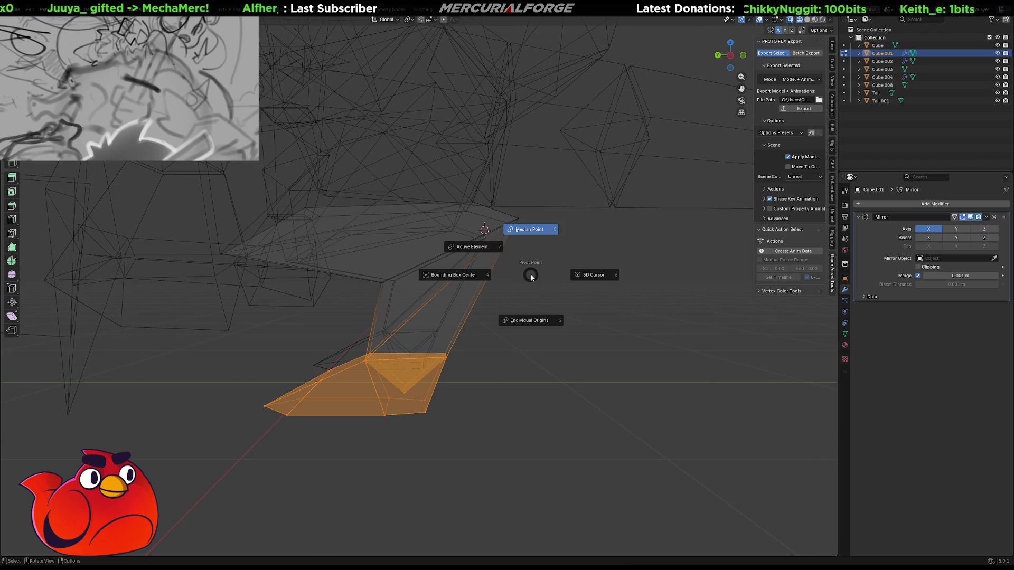
left_click(530, 274)
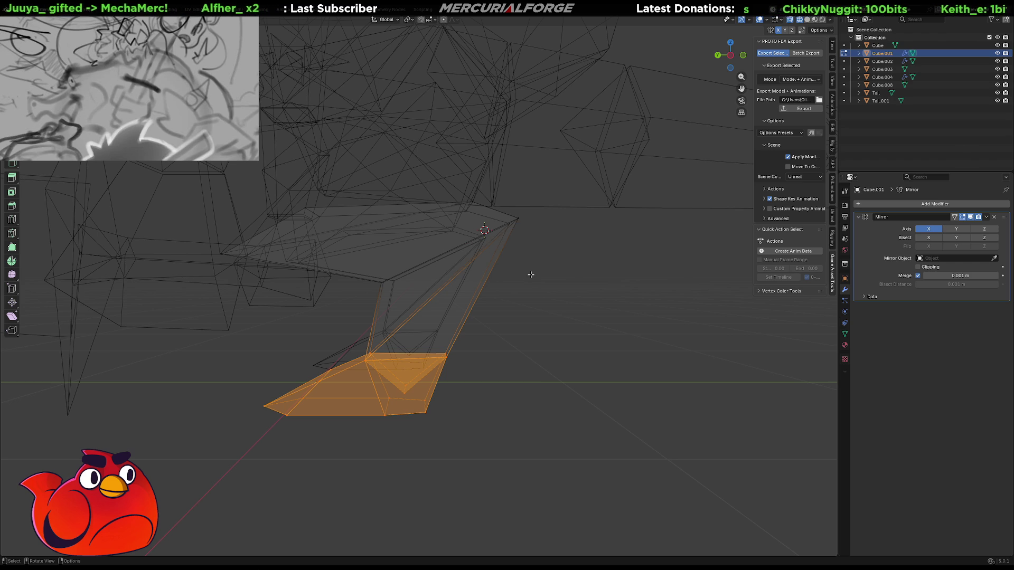
key("period")
left_click(531, 275)
key("r")
key("x")
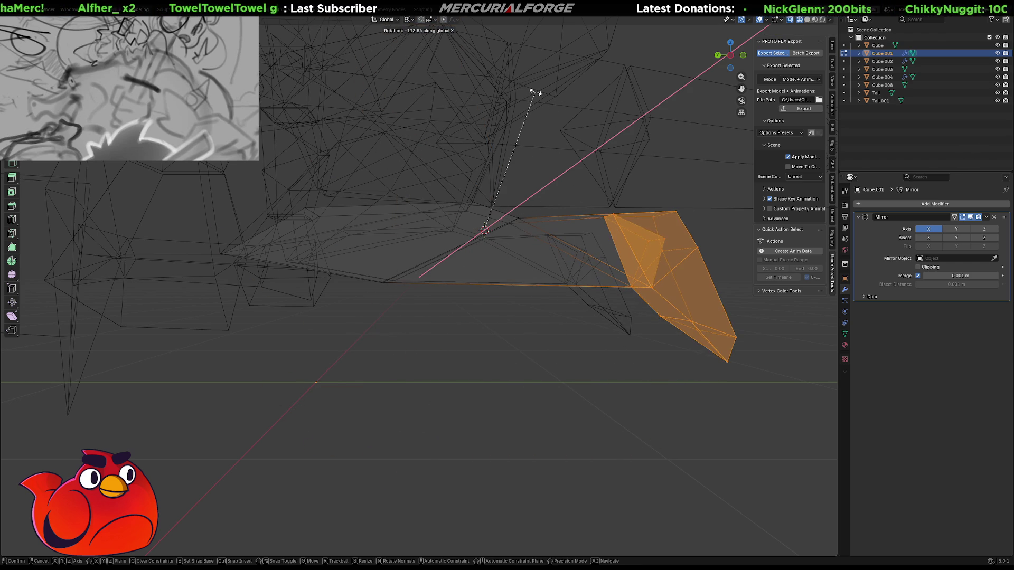
left_click(566, 92)
mouse_move(551, 230)
middle_mouse_down()
mouse_move(406, 246)
mouse_move(364, 235)
mouse_move(145, 236)
mouse_move(339, 281)
middle_mouse_up()
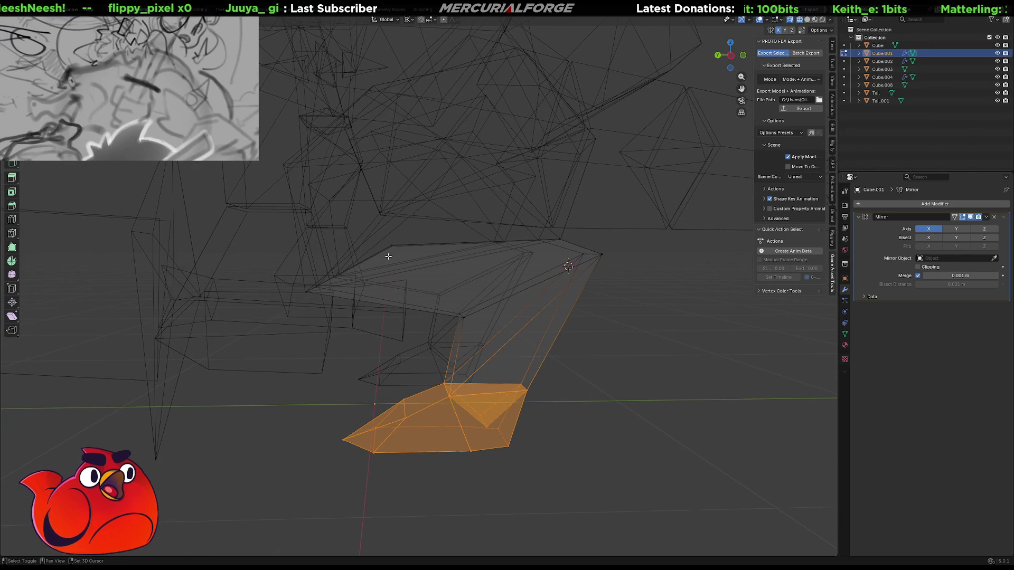
right_click(371, 265, "shift")
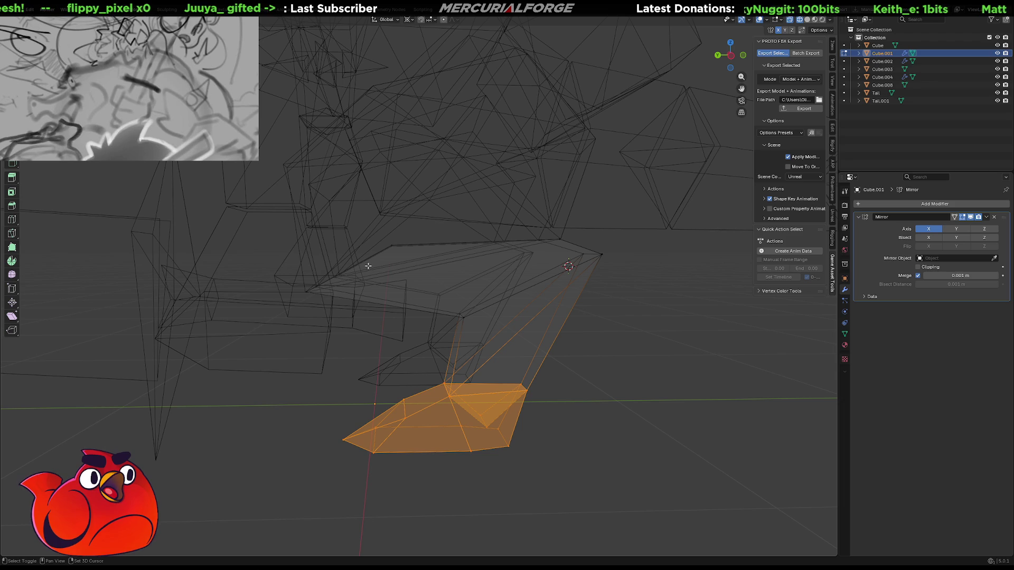
Select the entire Cube.001 mesh and rotate it about global X twice
middle_click_drag(371, 265, 475, 271)
key("z")
left_click(474, 269)
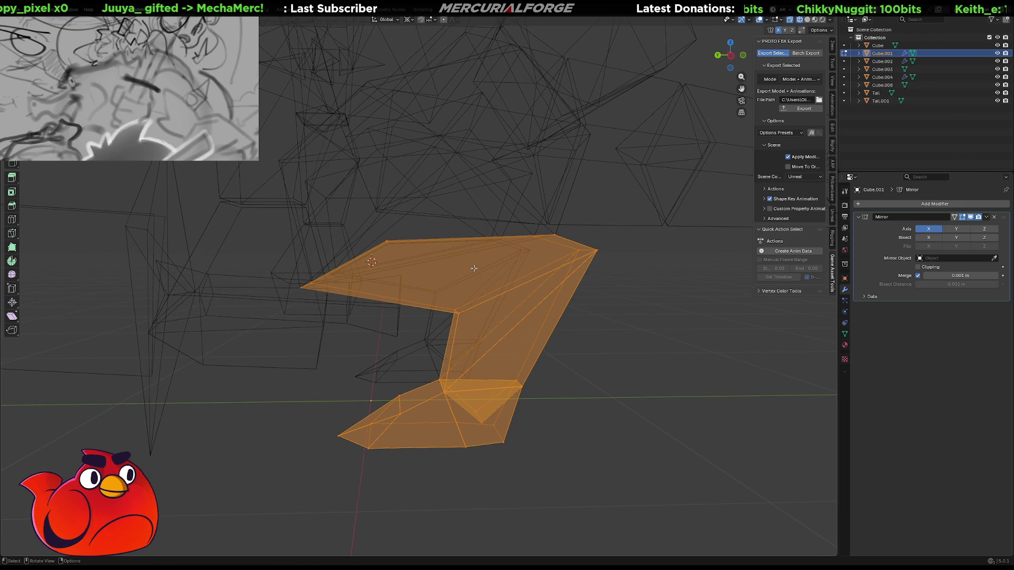
key("r")
key("x")
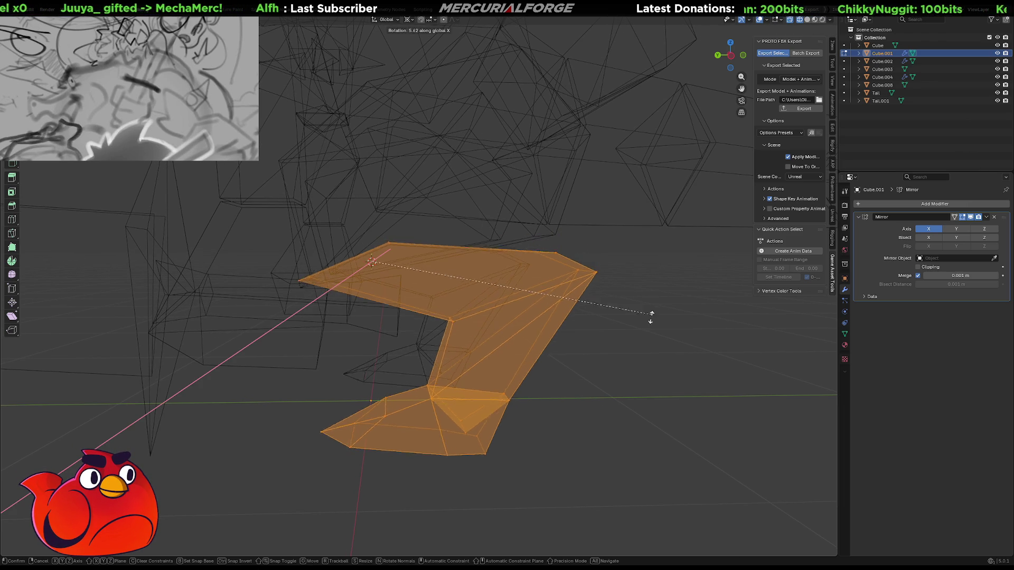
left_click(401, 253)
mouse_move(402, 254)
middle_mouse_down()
mouse_move(391, 245)
mouse_move(459, 248)
mouse_move(384, 243)
mouse_move(546, 251)
middle_mouse_up()
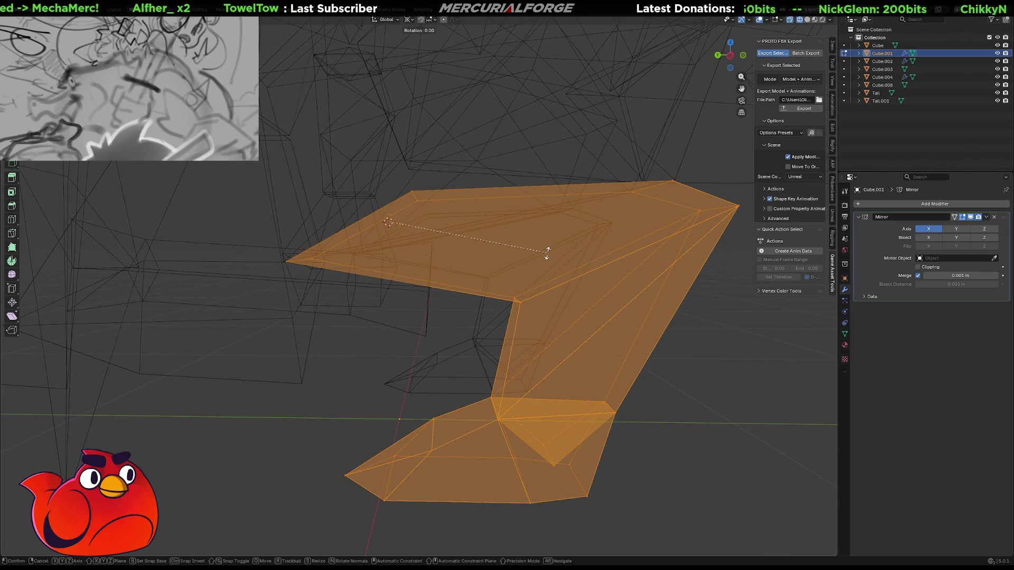
key("r")
key("x")
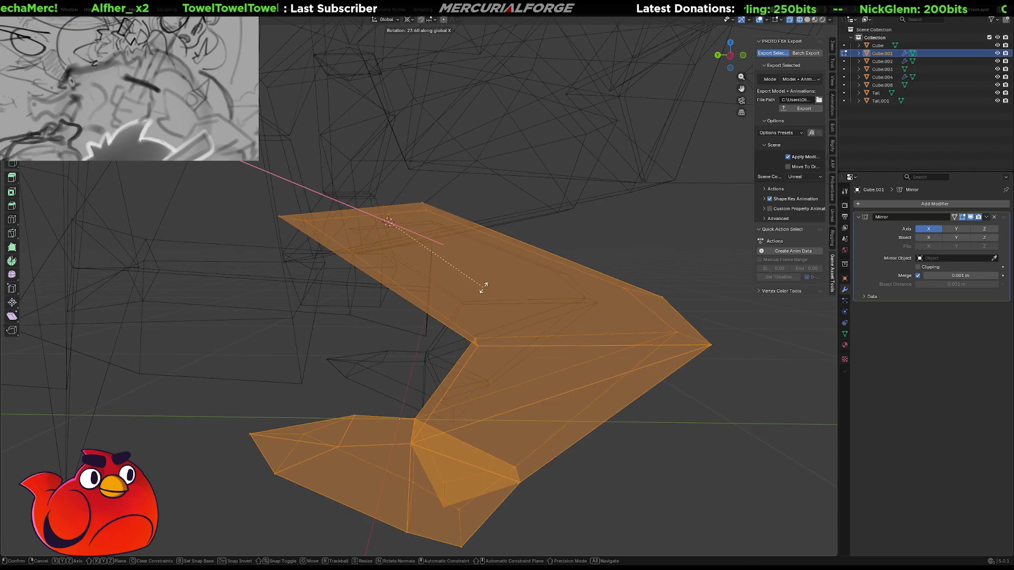
left_click(445, 265)
Fine-tune the mesh's angle with further global-X rotations, leaving its position unchanged
middle_click_drag(335, 240, 328, 250)
key("g")
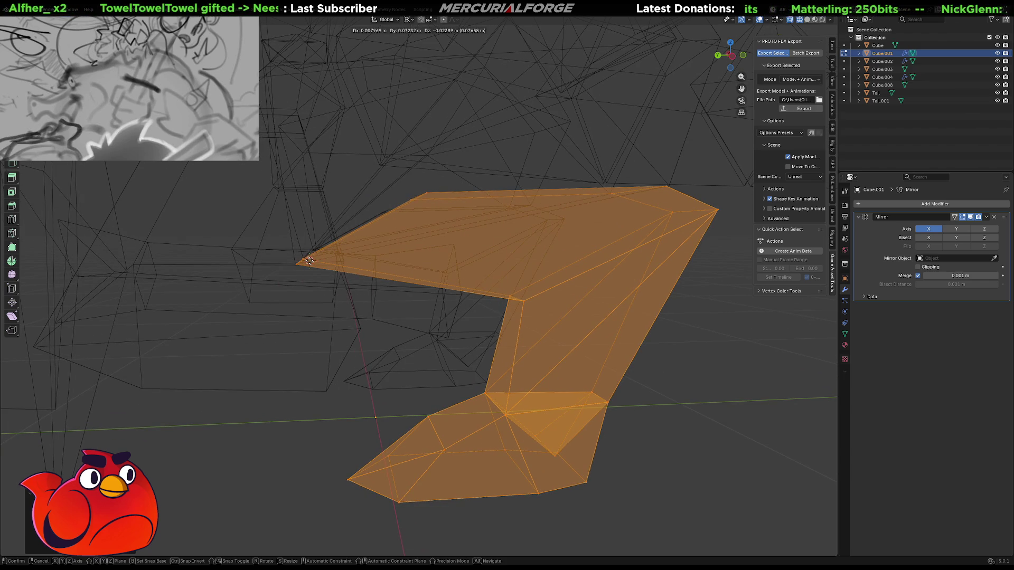
left_click(338, 247)
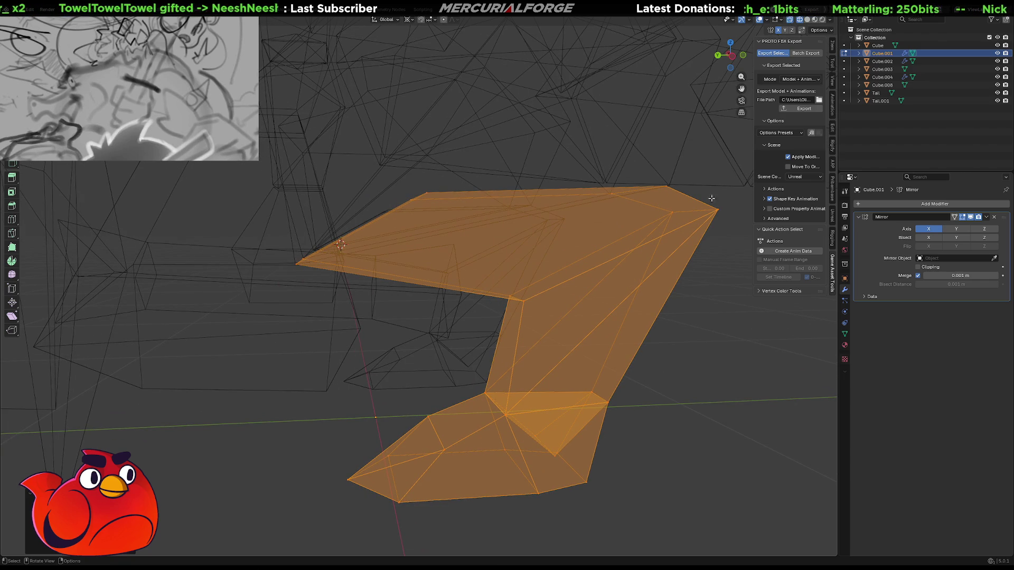
key("g")
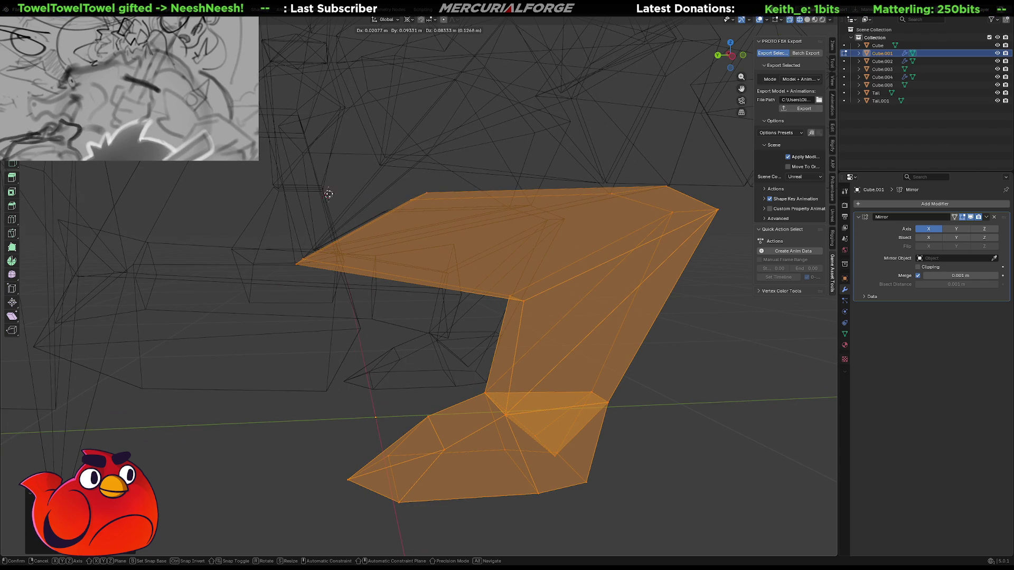
key("r")
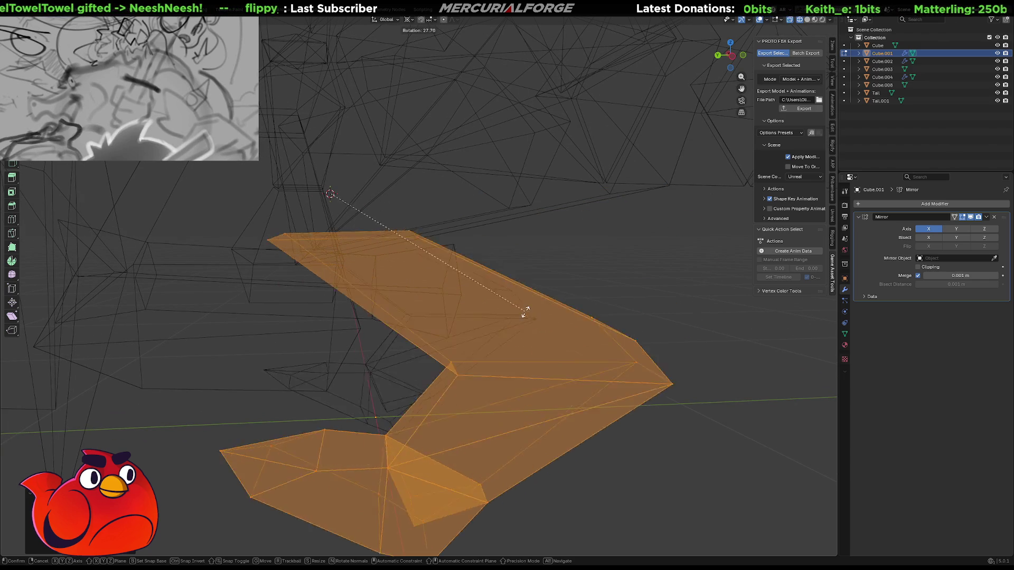
key("x")
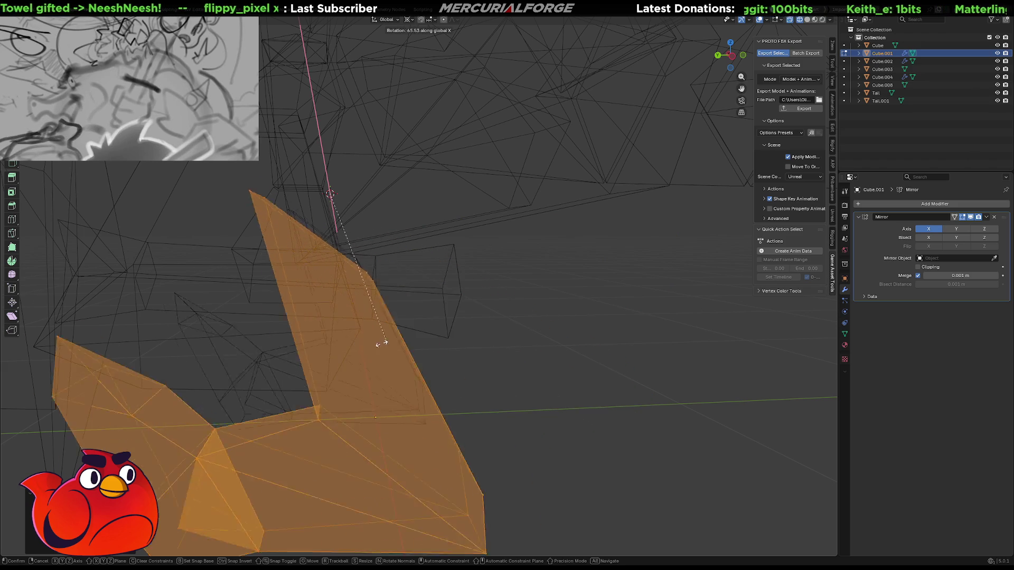
left_click(575, 244)
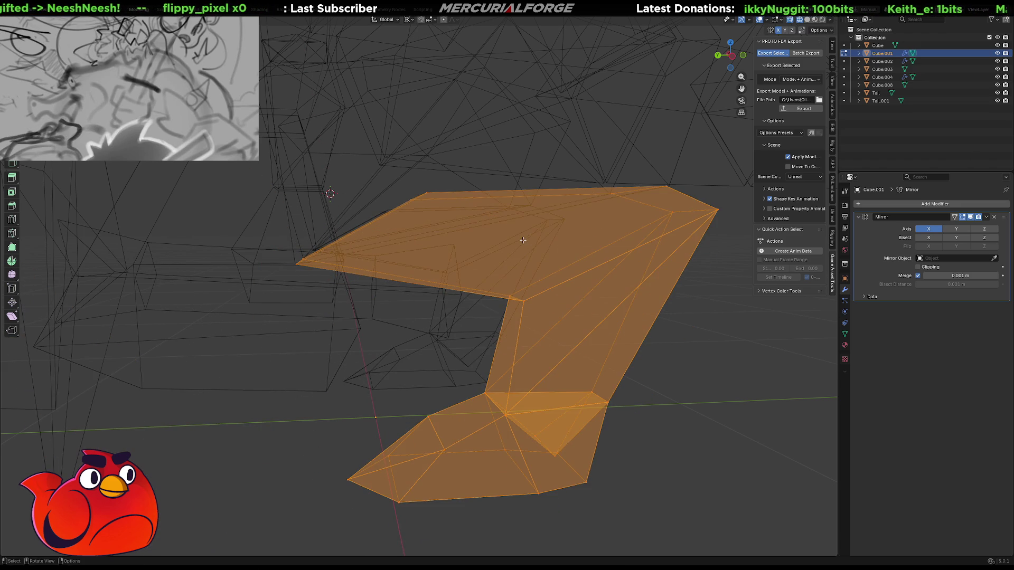
middle_click_drag(523, 240, 531, 239)
key("g")
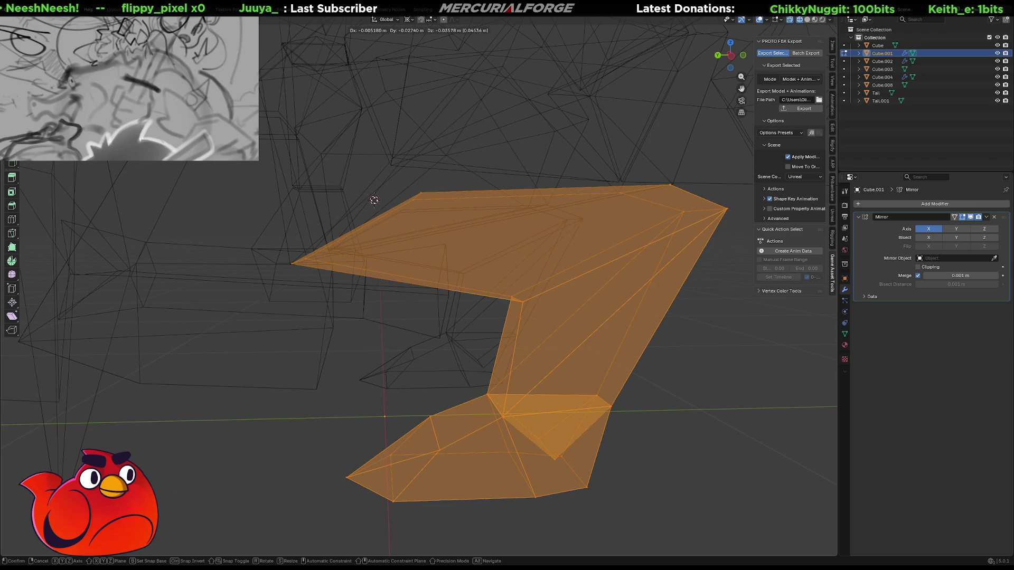
left_click(611, 232)
key("r")
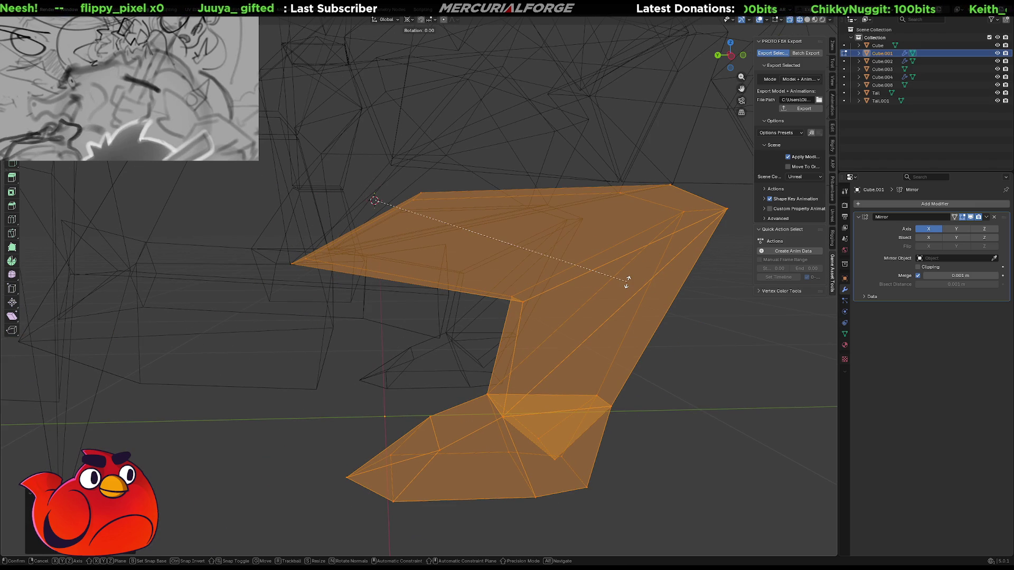
key("x")
left_click(396, 328)
Begin a one-segment bevel on an edge near the shoulder, at about 0.134 m offset
mouse_move(396, 328)
middle_mouse_down()
mouse_move(366, 305)
mouse_move(342, 262)
middle_mouse_up()
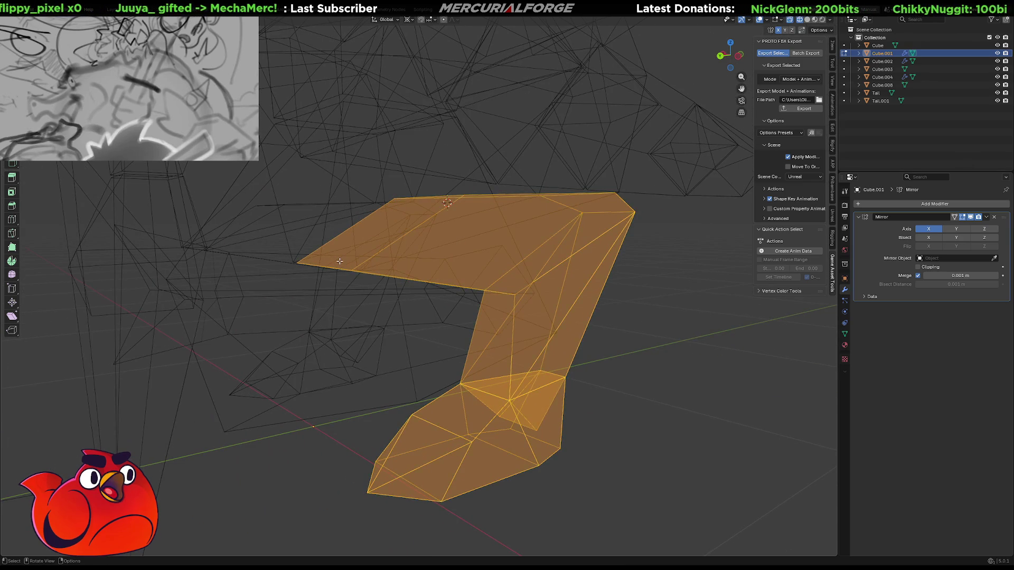
key("Tab")
left_click(340, 261)
key("ctrl+b")
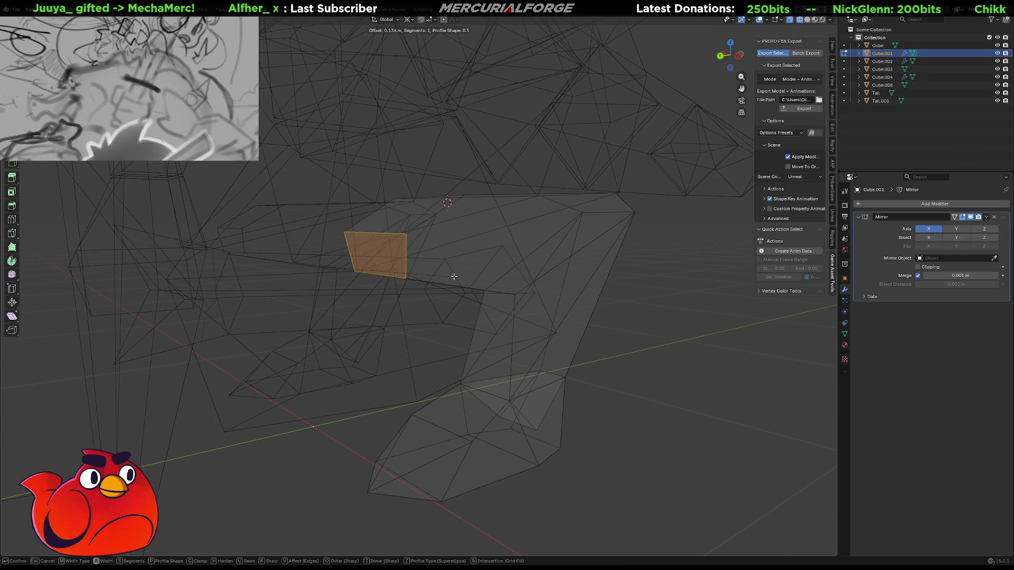
left_click(453, 276)
mouse_move(465, 271)
middle_mouse_down()
mouse_move(446, 244)
mouse_move(444, 255)
middle_mouse_up()
key("g")
key("z")
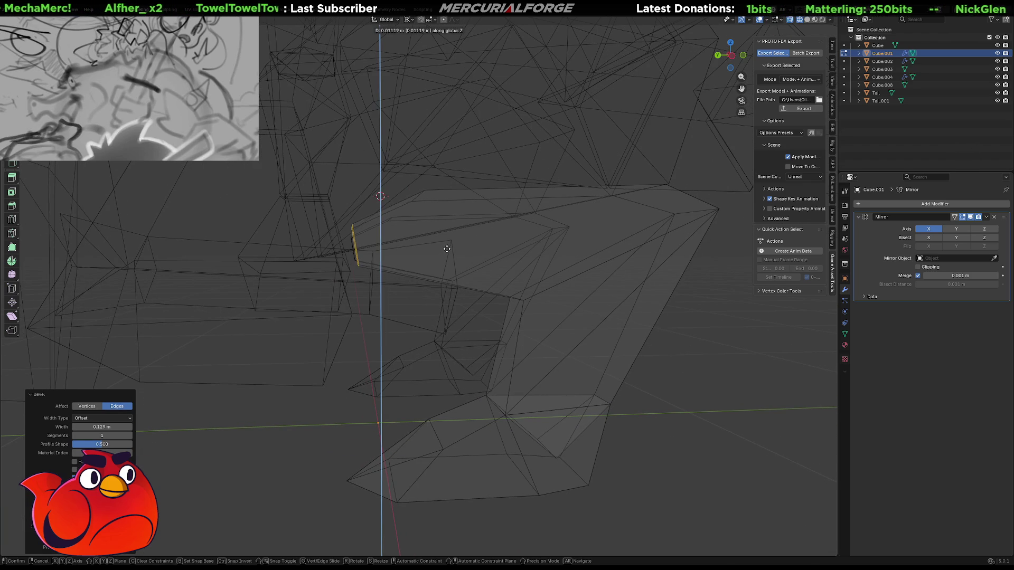
left_click(456, 228)
mouse_move(452, 226)
middle_mouse_down()
mouse_move(380, 230)
mouse_move(442, 211)
mouse_move(437, 229)
mouse_move(474, 245)
mouse_move(442, 252)
middle_mouse_up()
key("g")
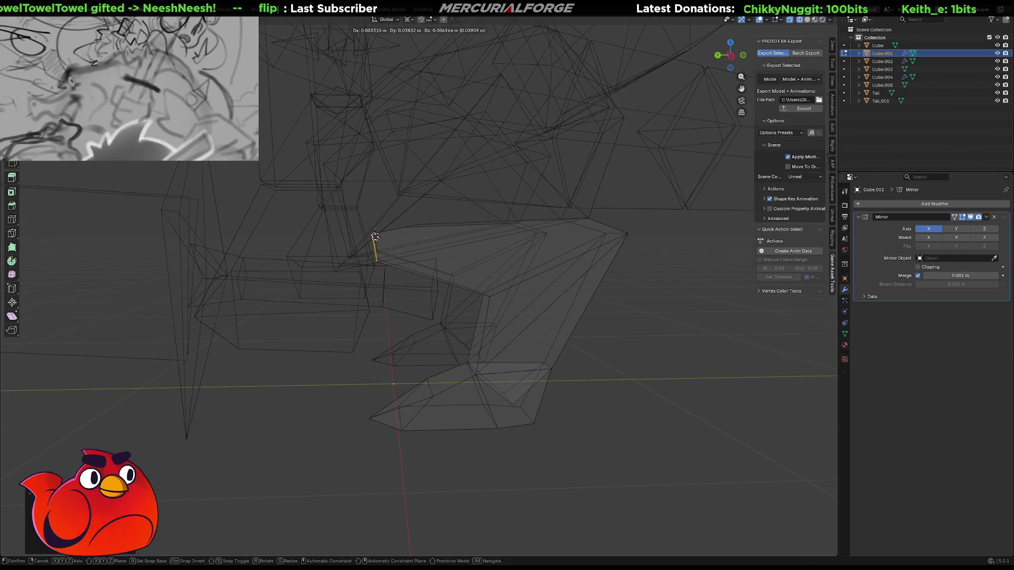
right_click(414, 235)
middle_click_drag(414, 235, 412, 236)
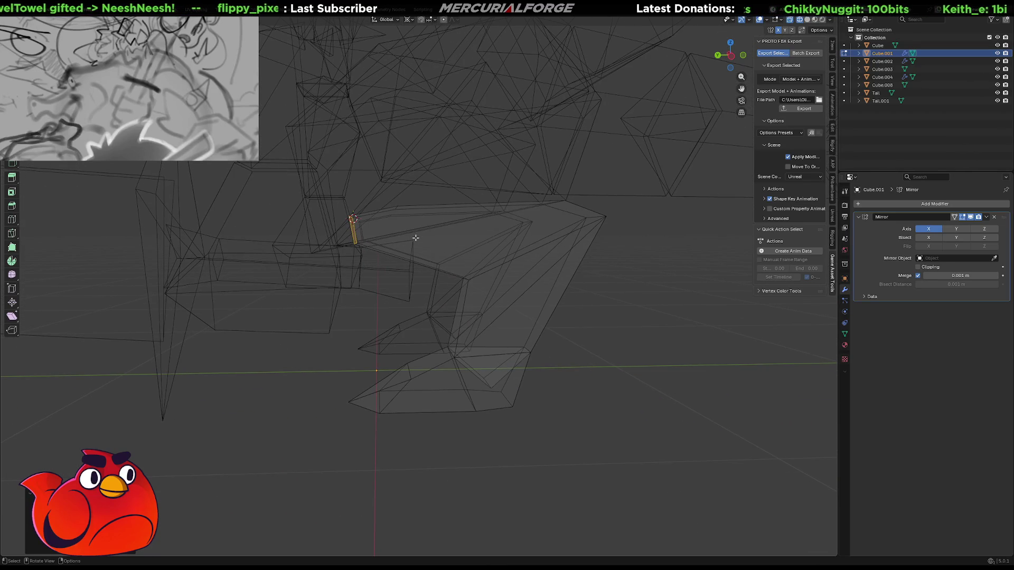
key("a")
key("r")
key("x")
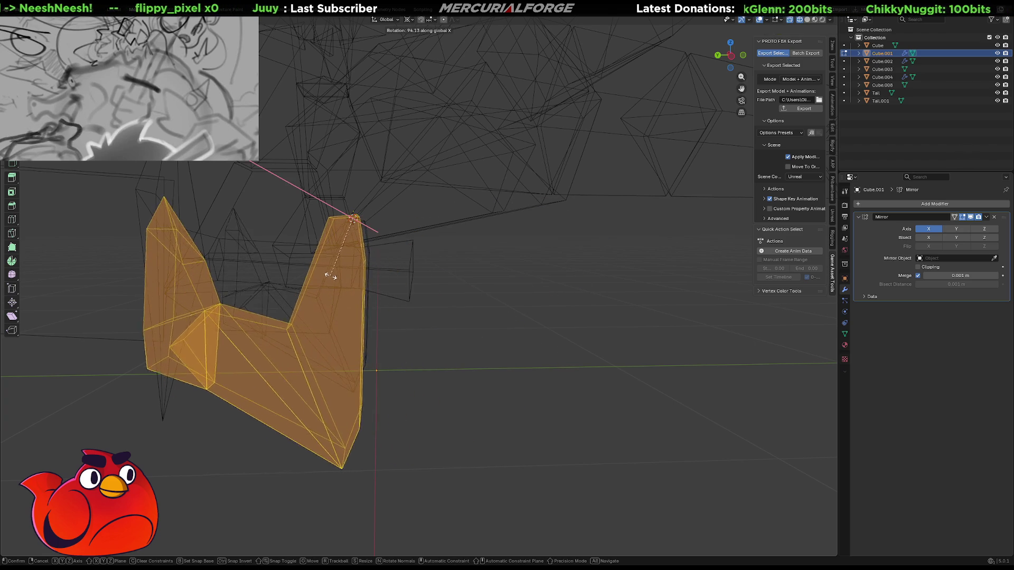
Confirm the arm's X rotation and move it to a new position, excluding the X axis
left_click(427, 250)
middle_click_drag(428, 250, 432, 269)
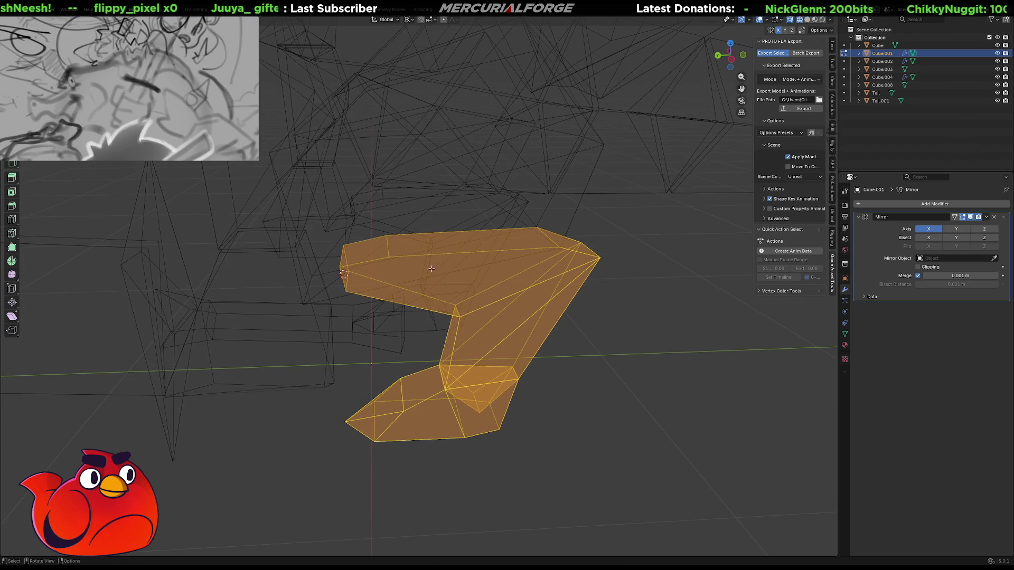
key("alt+a")
mouse_move(389, 243)
middle_mouse_down()
mouse_move(403, 245)
mouse_move(403, 230)
middle_mouse_up()
key("g")
key("shift+x")
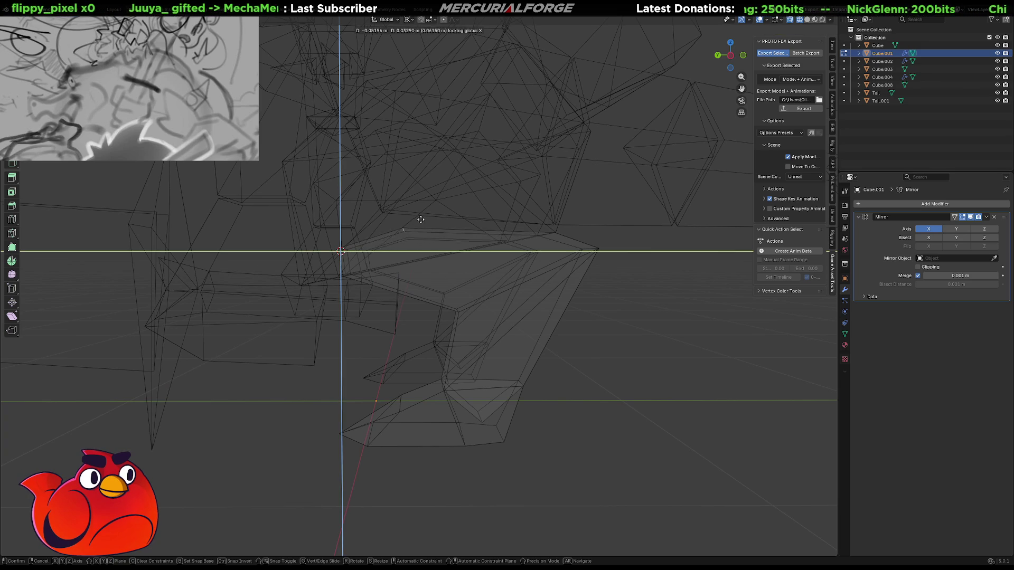
left_click(458, 183)
Try further global-X rotations of the arm, undo them, and select the small face near the hand
middle_click_drag(426, 245, 470, 246)
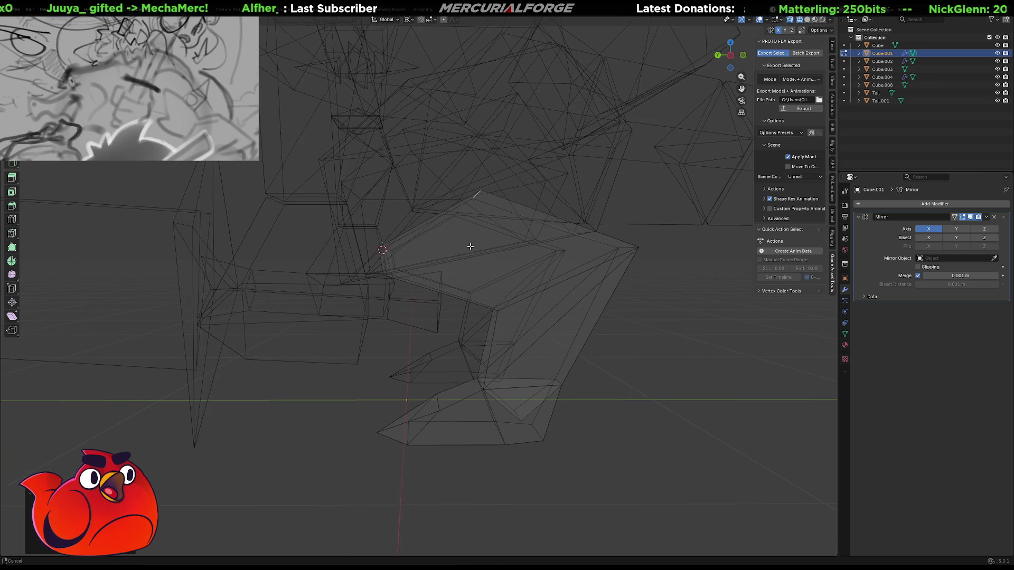
left_click(470, 245)
key("r")
key("x")
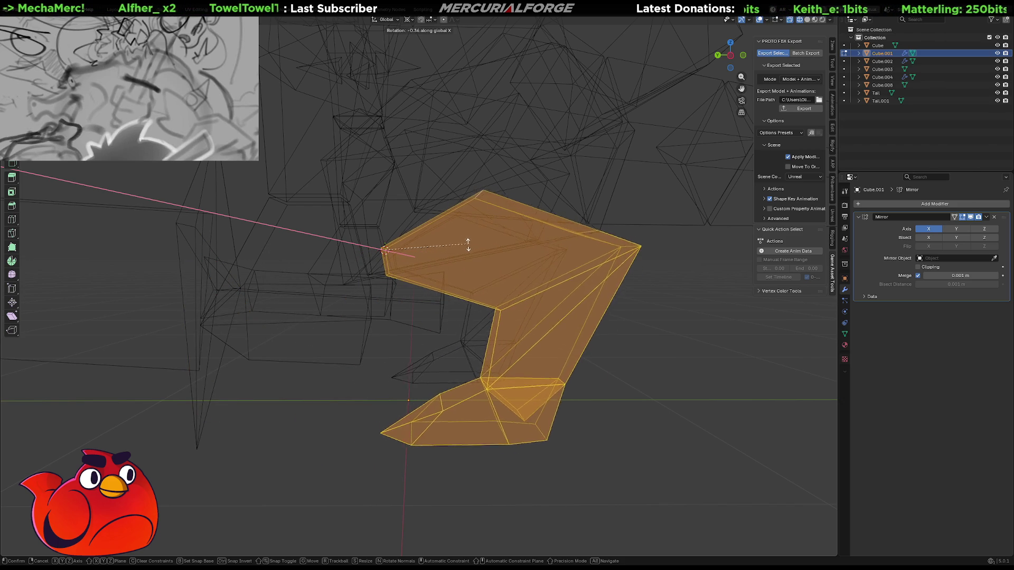
left_click(464, 255)
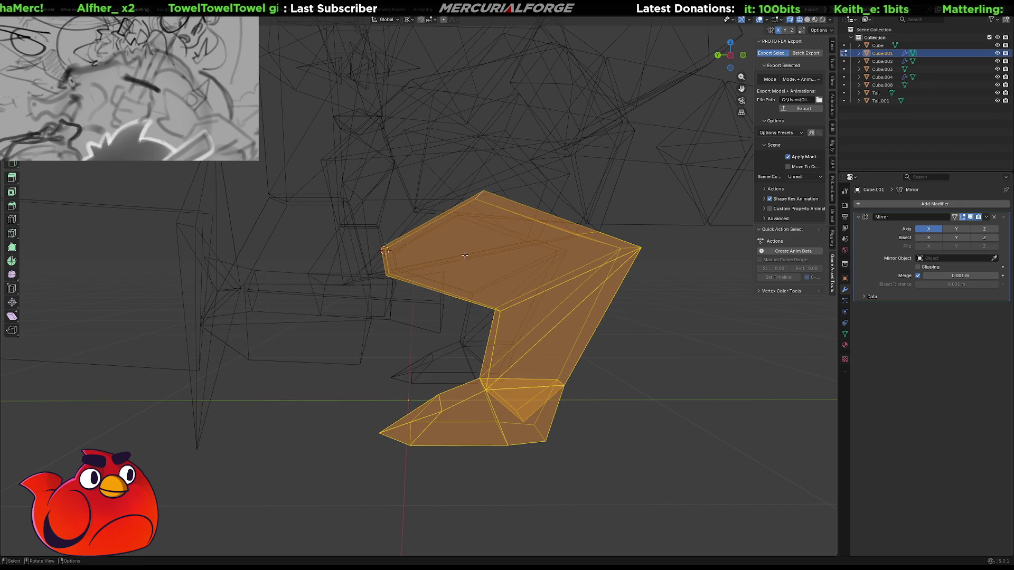
key("r")
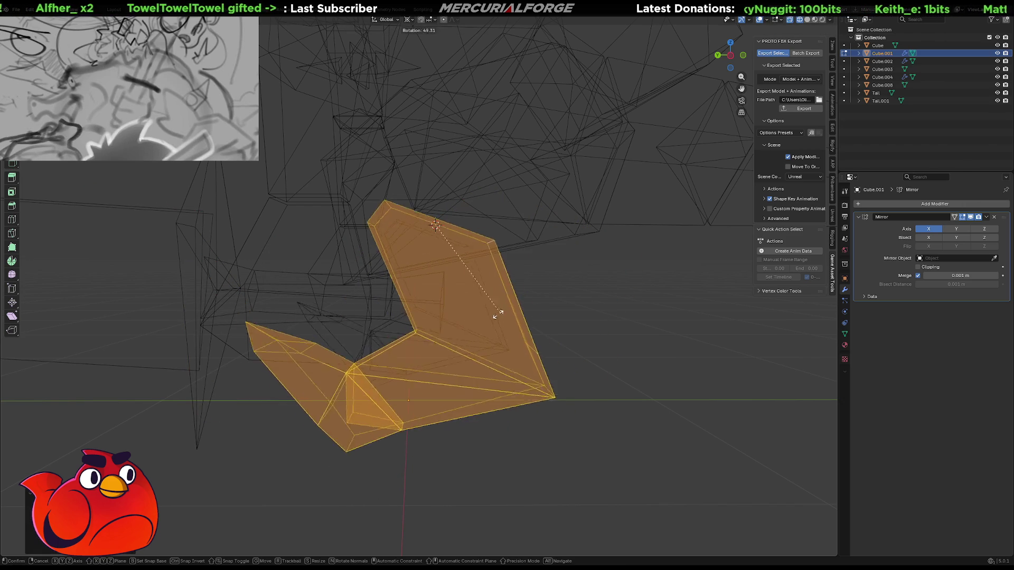
left_click(528, 226)
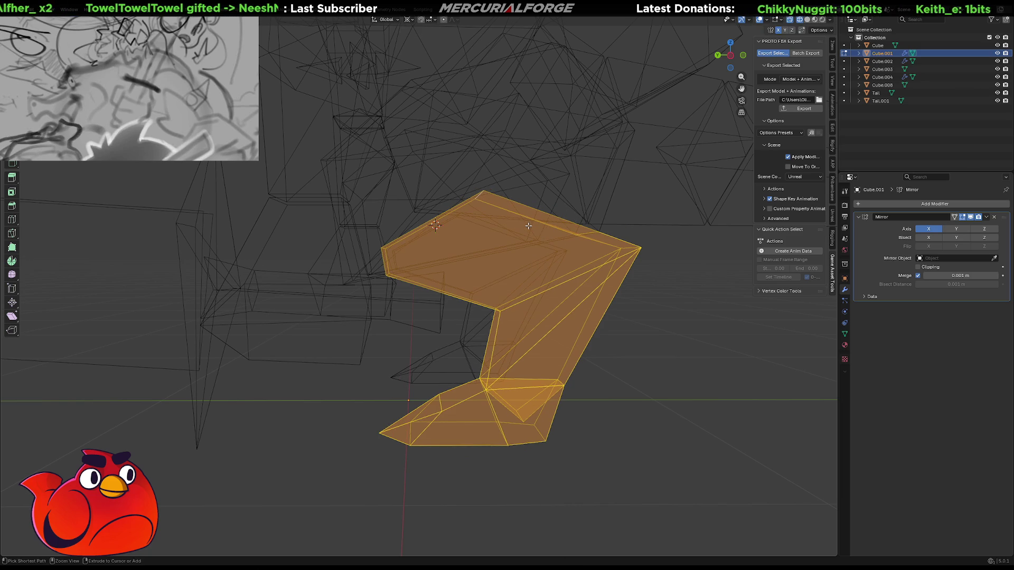
key("ctrl+z")
key("ctrl+z")
key("ctrl+z")
left_click(389, 259)
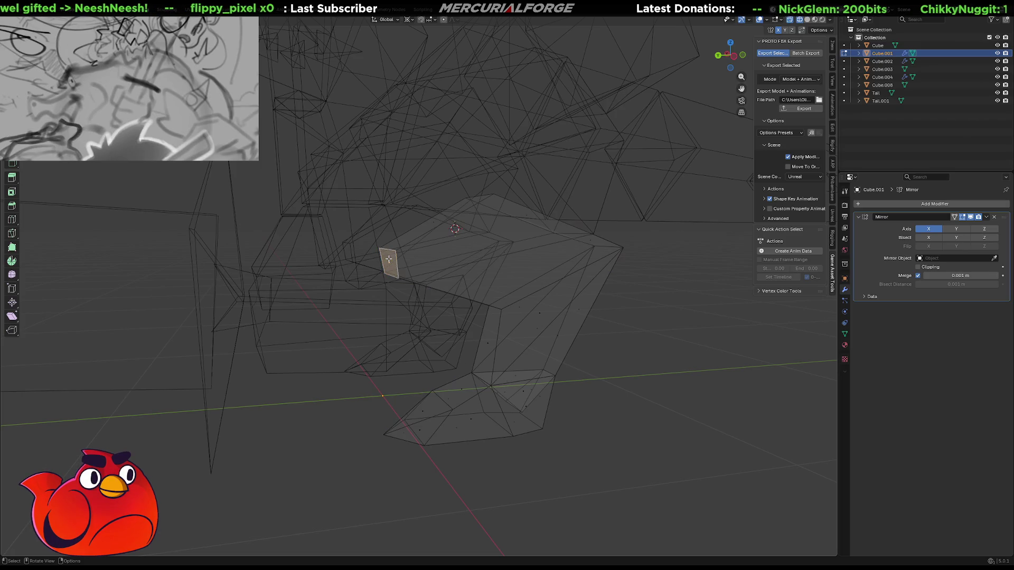
Raise the small hand-end face straight up along Z, checking it in solid shading
key("g")
key("y")
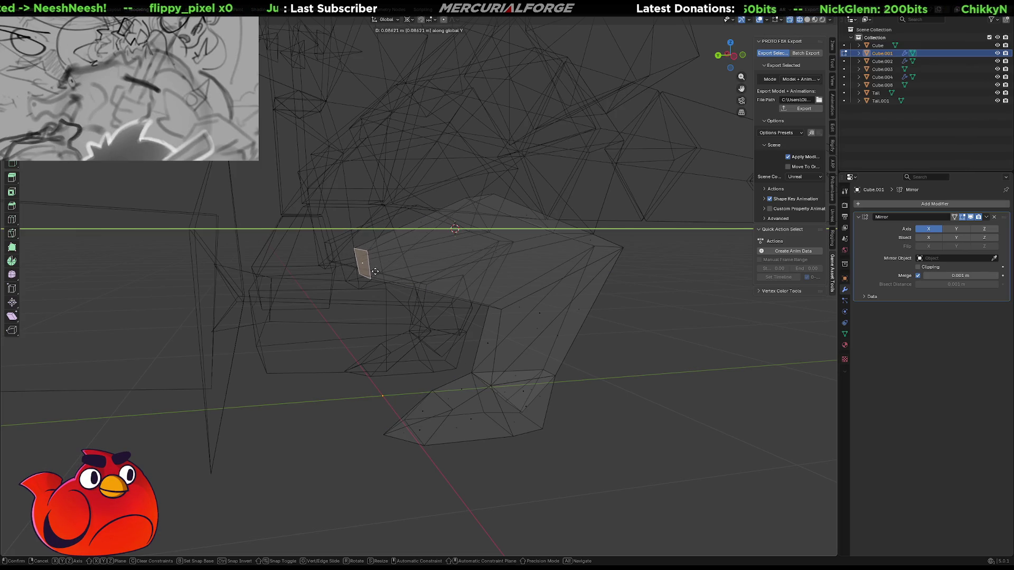
key("z")
left_click(373, 279)
mouse_move(407, 269)
middle_mouse_down()
mouse_move(400, 262)
mouse_move(419, 267)
middle_mouse_up()
key("shift+z")
mouse_move(552, 298)
middle_mouse_down()
mouse_move(491, 284)
mouse_move(524, 277)
mouse_move(493, 283)
mouse_move(532, 254)
mouse_move(434, 288)
mouse_move(502, 272)
mouse_move(460, 271)
mouse_move(509, 269)
mouse_move(475, 267)
mouse_move(512, 255)
mouse_move(476, 278)
mouse_move(483, 270)
mouse_move(530, 284)
mouse_move(483, 297)
middle_mouse_up()
left_click(494, 283)
key("shift+z")
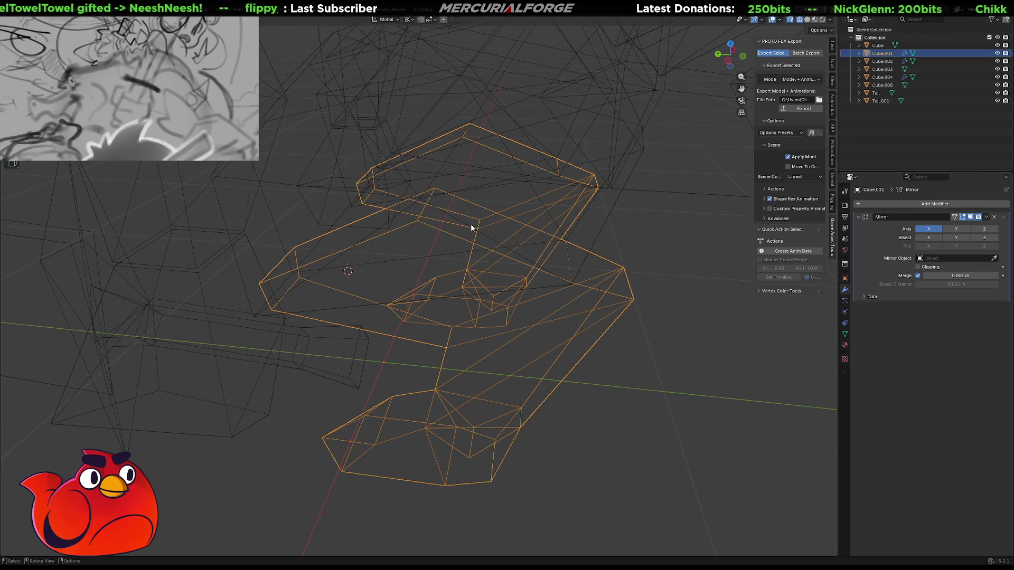
Make Cube.001 active and delete its two large top faces in Edit Mode
left_click(471, 223)
left_click(607, 300)
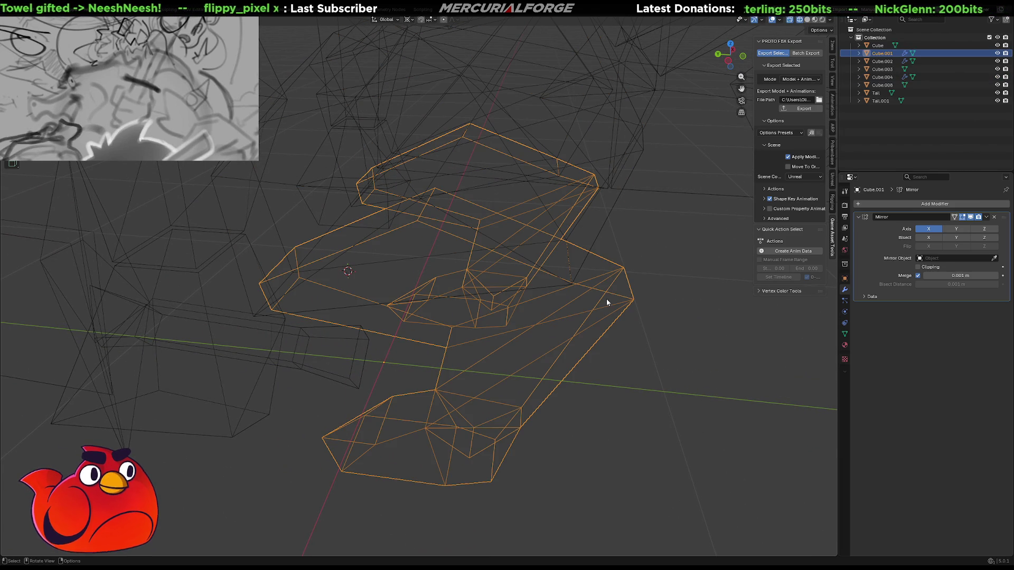
left_click(521, 245)
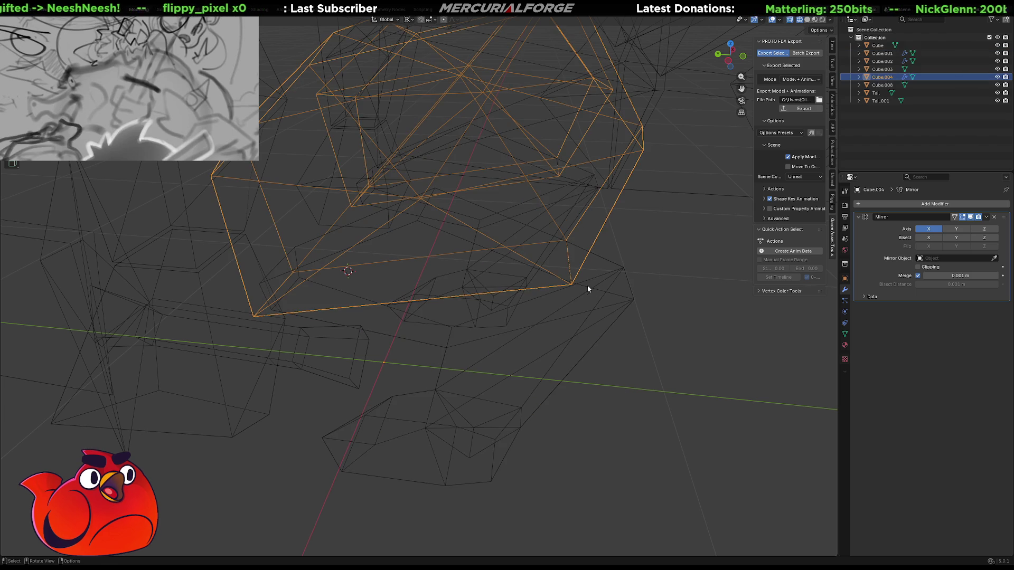
left_click(606, 290)
key("Tab")
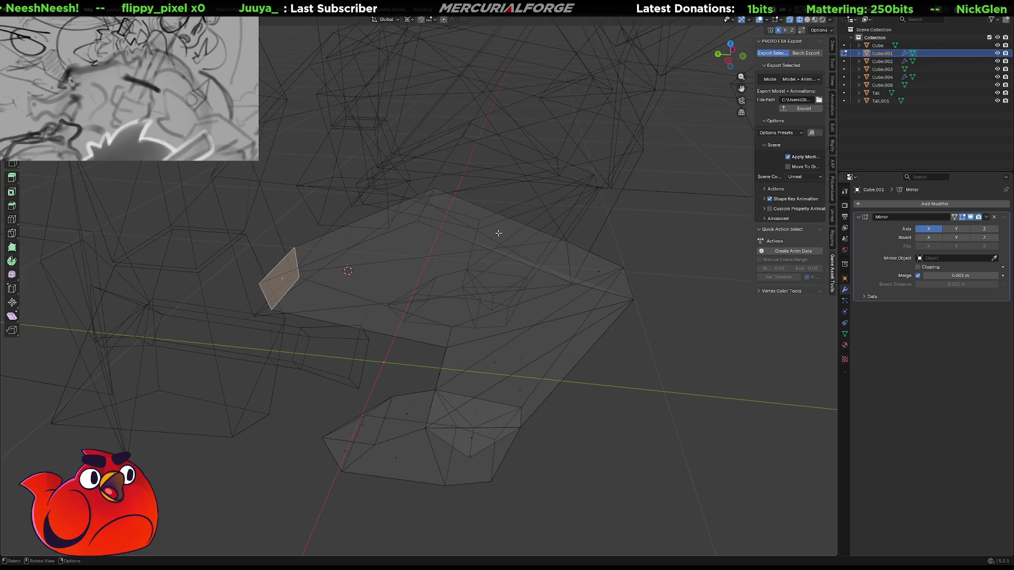
left_click(498, 231)
left_click(350, 230, "shift")
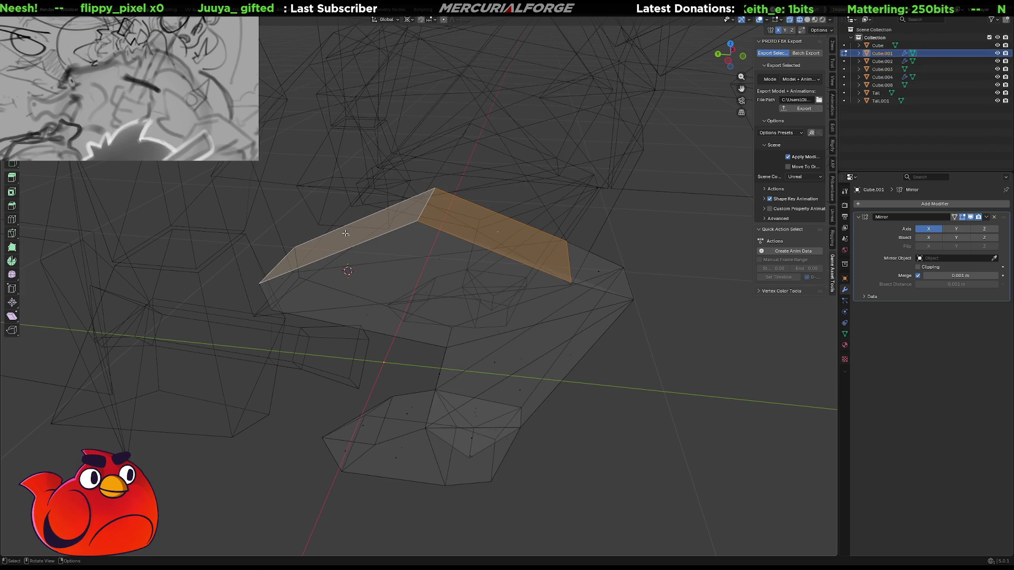
key("x")
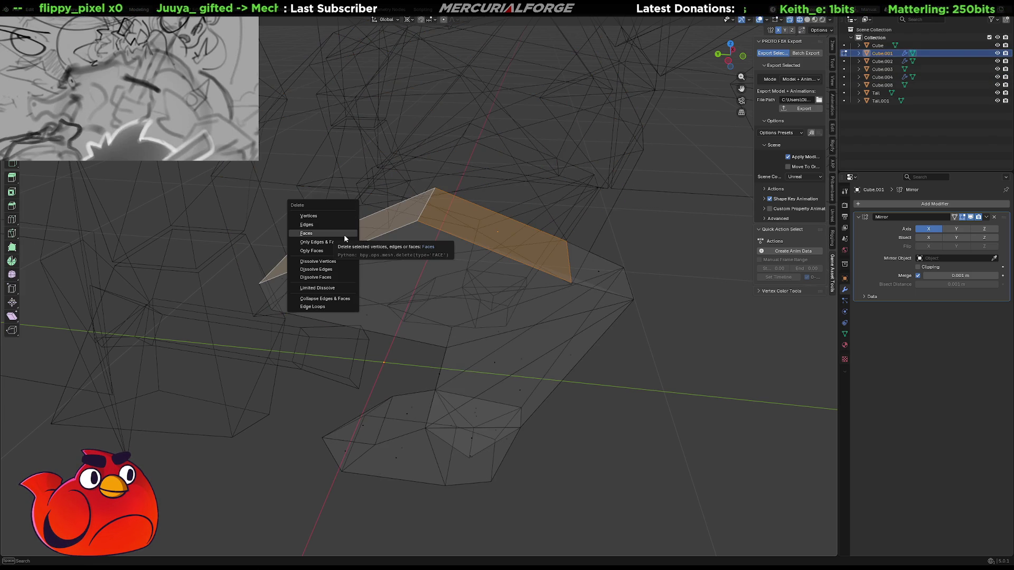
left_click(345, 236)
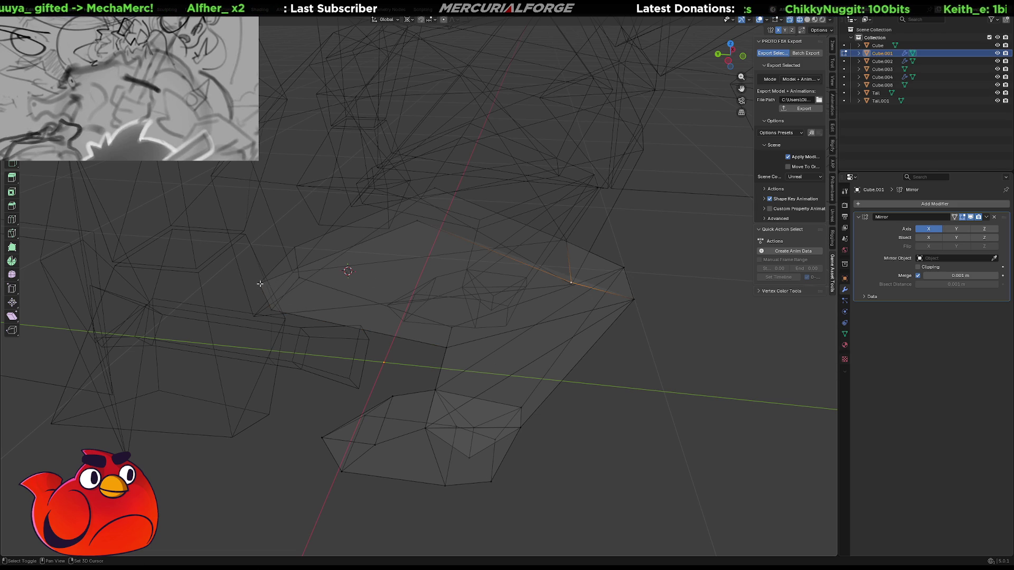
Join two open vertices with an edge and delete the two remaining triangle top faces
key("f")
left_click(561, 243)
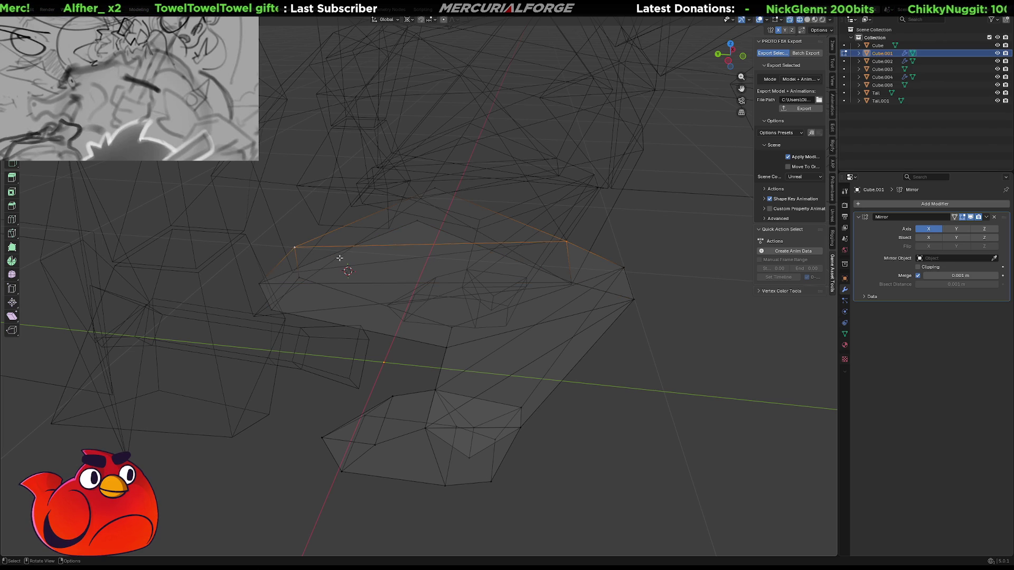
key("3")
left_click(444, 208)
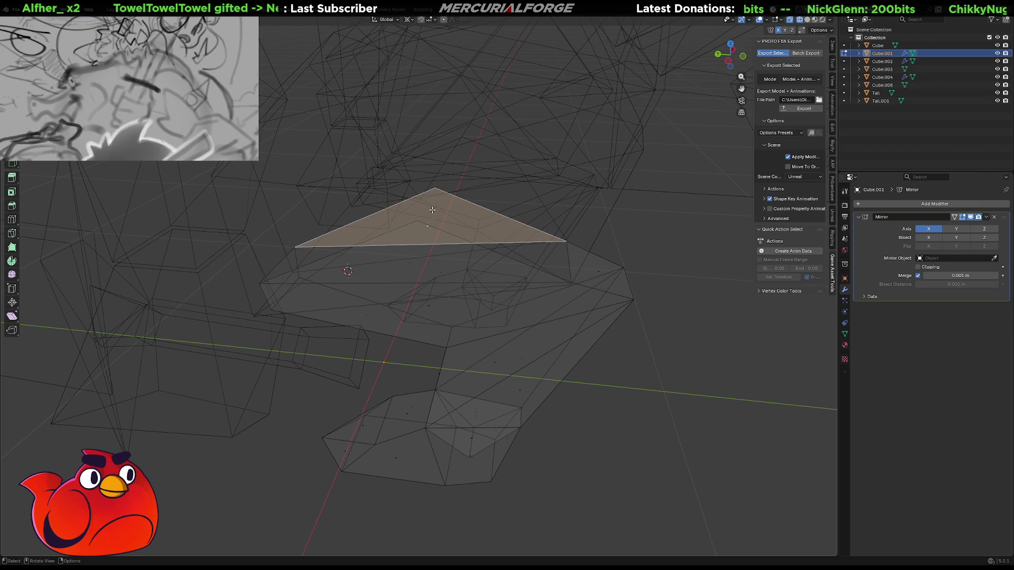
left_click(413, 265, "shift")
key("x")
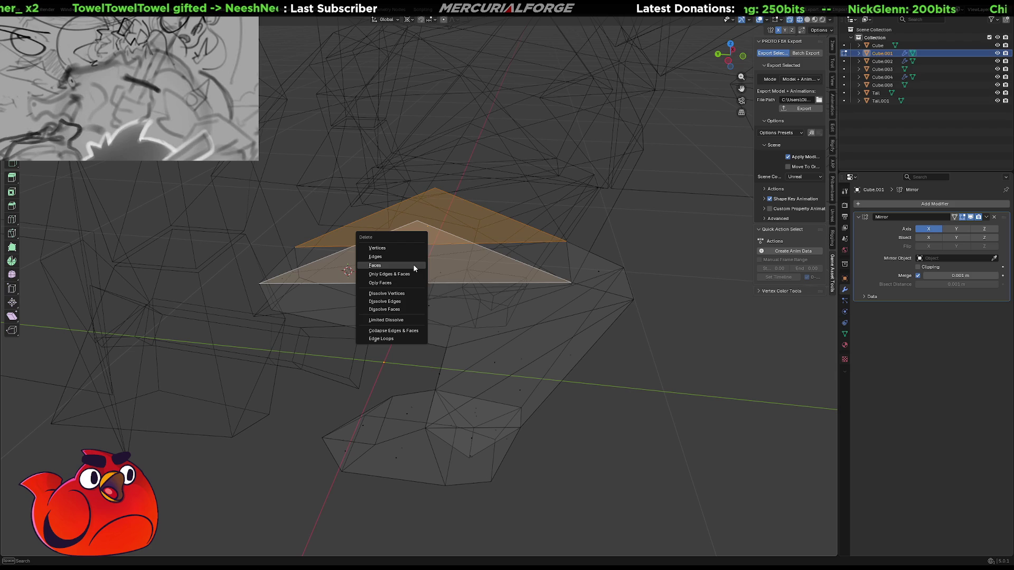
left_click(413, 264)
mouse_move(413, 264)
middle_mouse_down()
mouse_move(431, 272)
mouse_move(340, 283)
mouse_move(369, 274)
mouse_move(351, 289)
middle_mouse_up()
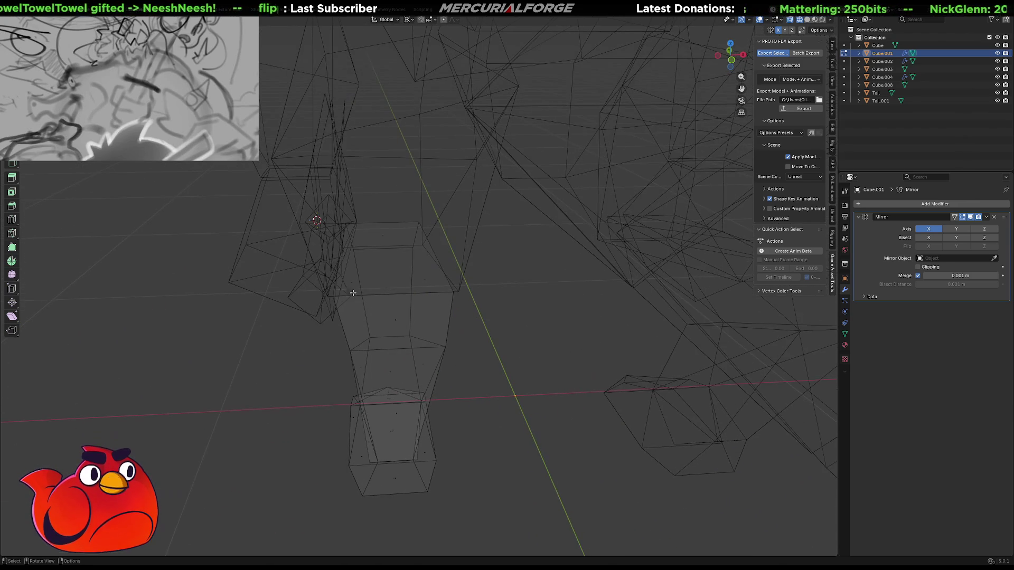
Join the edited arm mesh into Cube.004 and go back into Edit Mode on it
key("Tab")
left_click(438, 300)
key("ctrl+z")
left_click(460, 286, "shift")
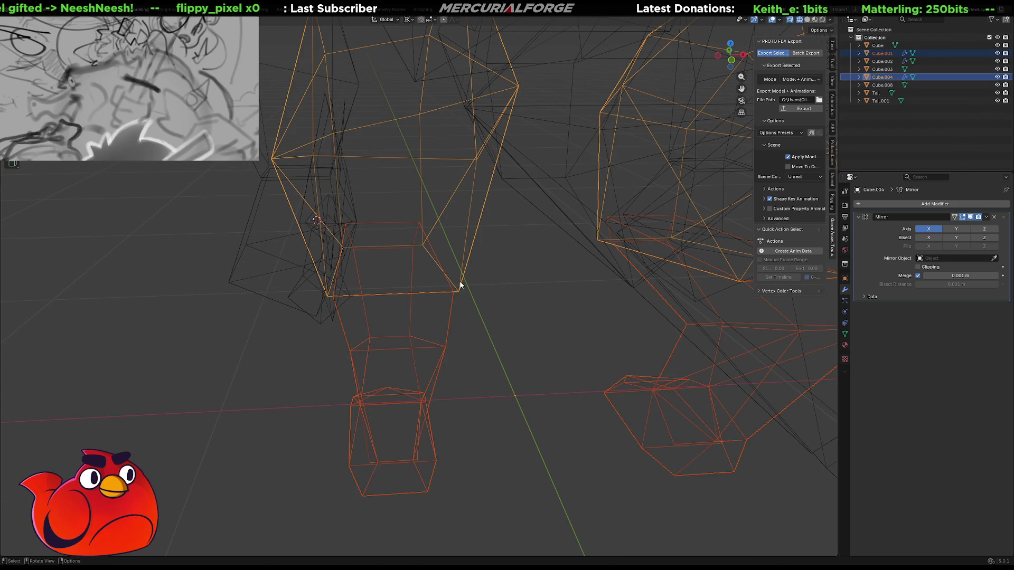
key("ctrl+j")
key("Tab")
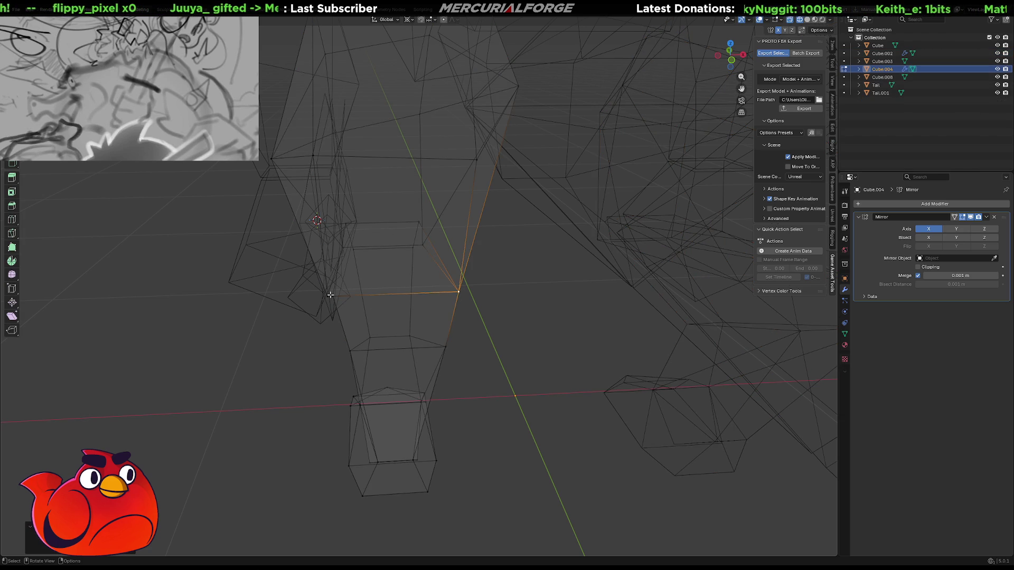
mouse_move(332, 296)
middle_mouse_down()
mouse_move(559, 267)
mouse_move(552, 323)
mouse_move(455, 265)
middle_mouse_up()
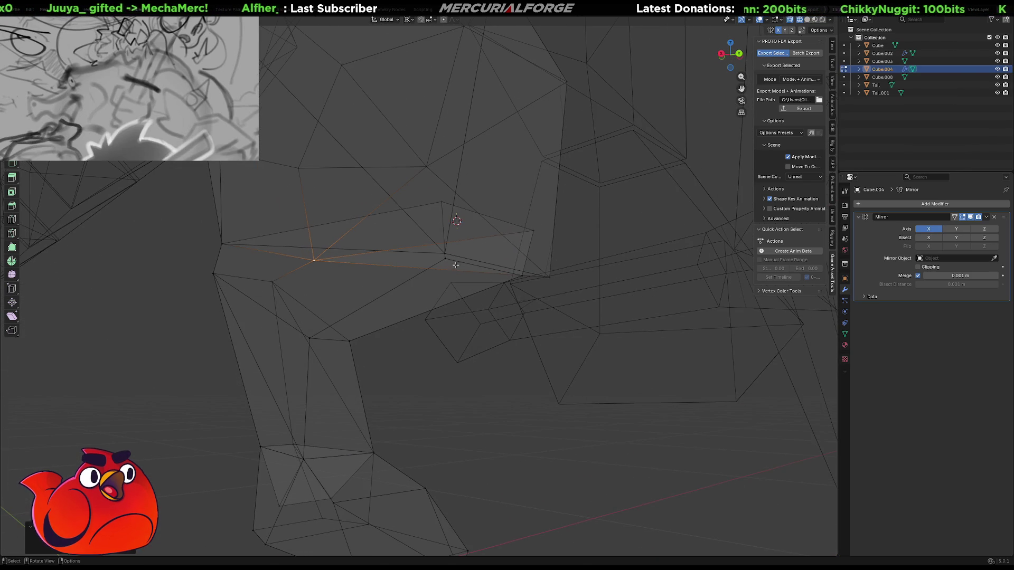
Try moving the shoulder-joint face downward, then undo it and deselect
key("3")
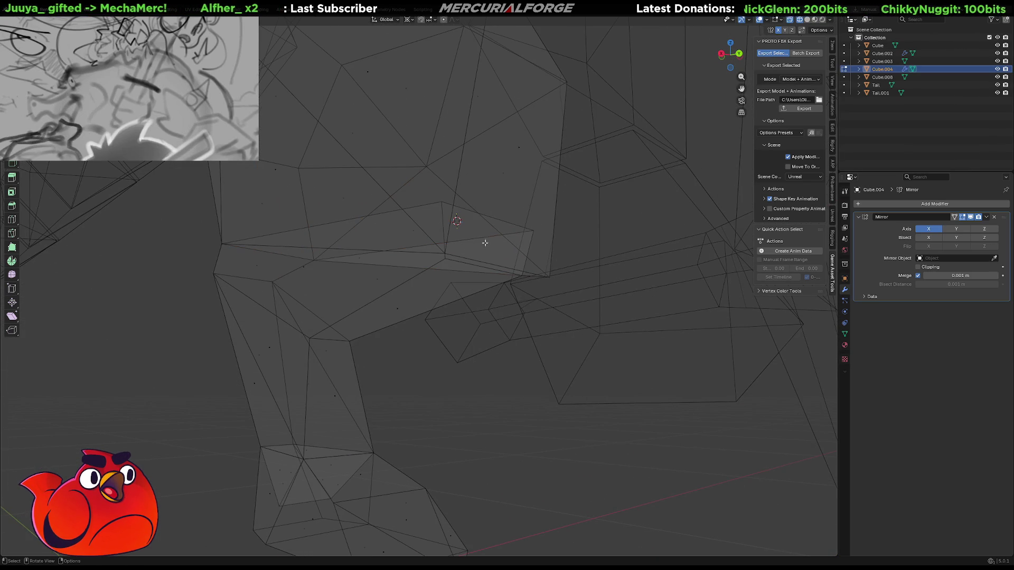
left_click(485, 242, "shift")
mouse_move(364, 237)
middle_mouse_down()
mouse_move(375, 242)
mouse_move(360, 257)
mouse_move(441, 262)
mouse_move(407, 267)
mouse_move(416, 276)
mouse_move(403, 304)
mouse_move(408, 256)
mouse_move(390, 247)
middle_mouse_up()
key("g")
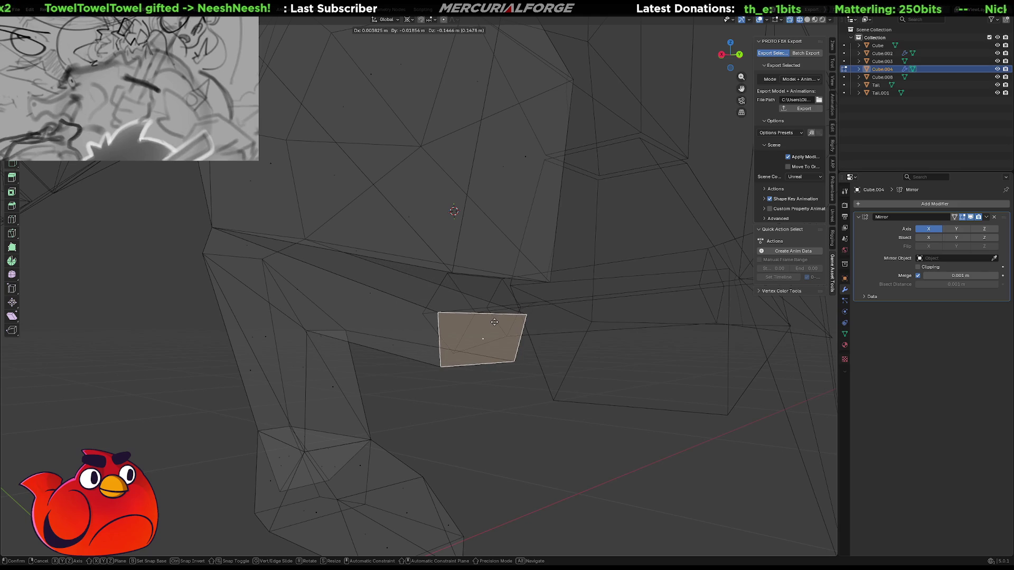
left_click(495, 322)
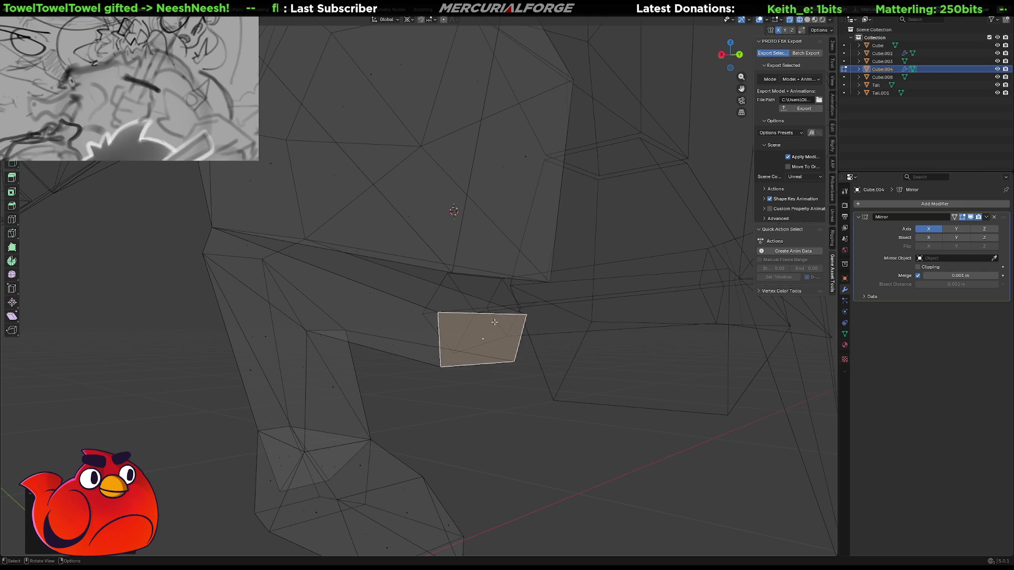
key("ctrl+z")
key("alt+a")
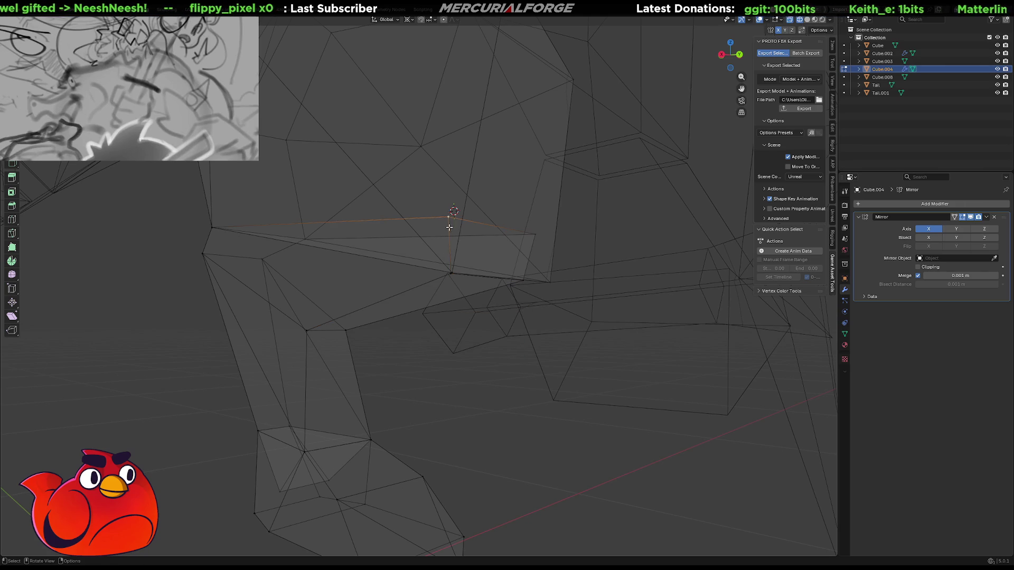
Snap the stray shoulder-seam vertices onto their lower neighbouring vertices
key("m")
left_click(449, 278)
left_click(454, 272)
middle_click_drag(489, 271, 438, 259)
middle_click_drag(459, 217, 471, 235)
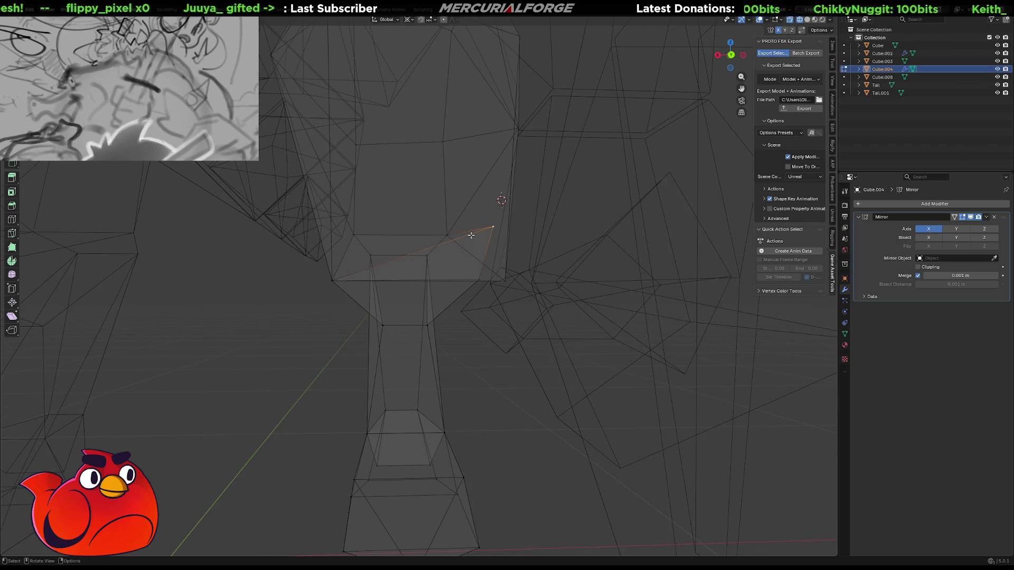
key("g")
left_click(476, 273)
key("g")
left_click(504, 279)
mouse_move(504, 279)
middle_mouse_down()
mouse_move(486, 290)
mouse_move(521, 304)
mouse_move(571, 282)
mouse_move(390, 284)
mouse_move(491, 265)
mouse_move(489, 286)
mouse_move(607, 236)
mouse_move(576, 251)
middle_mouse_up()
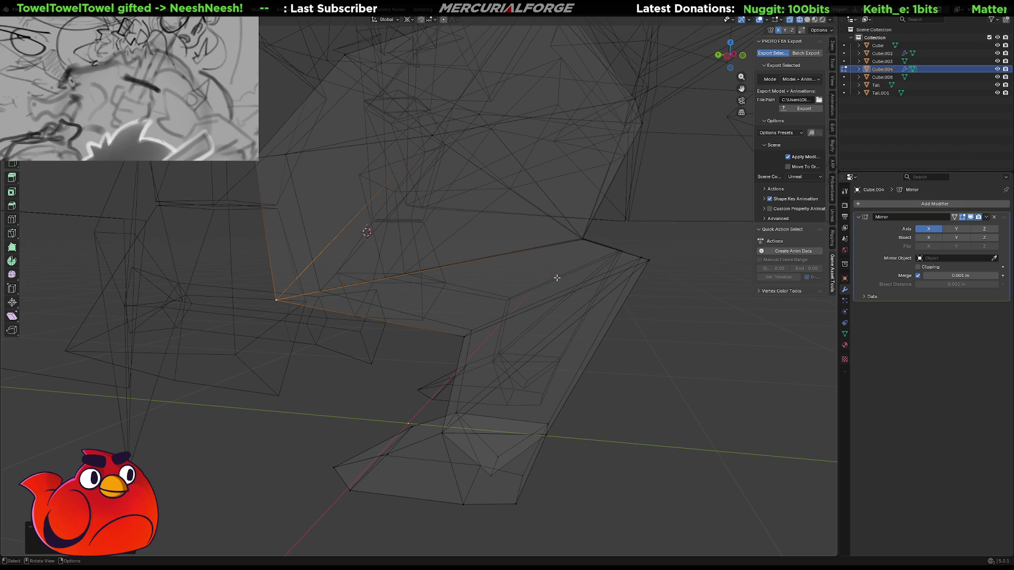
Subdivide an arm edge, edge-slide the new edge into place, then pick the lower vertex
middle_click_drag(610, 248, 605, 251)
left_click(604, 252)
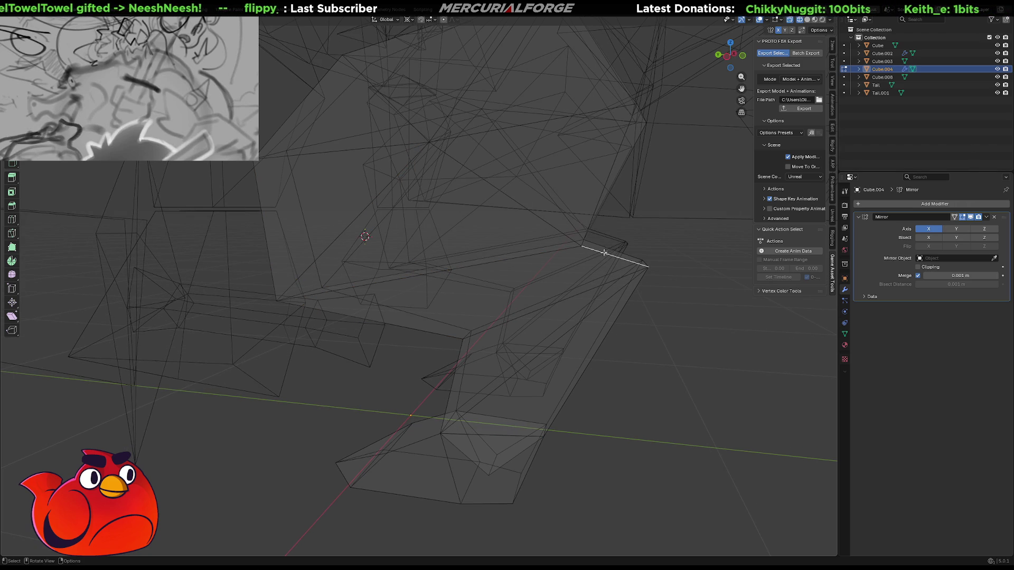
right_click(605, 248)
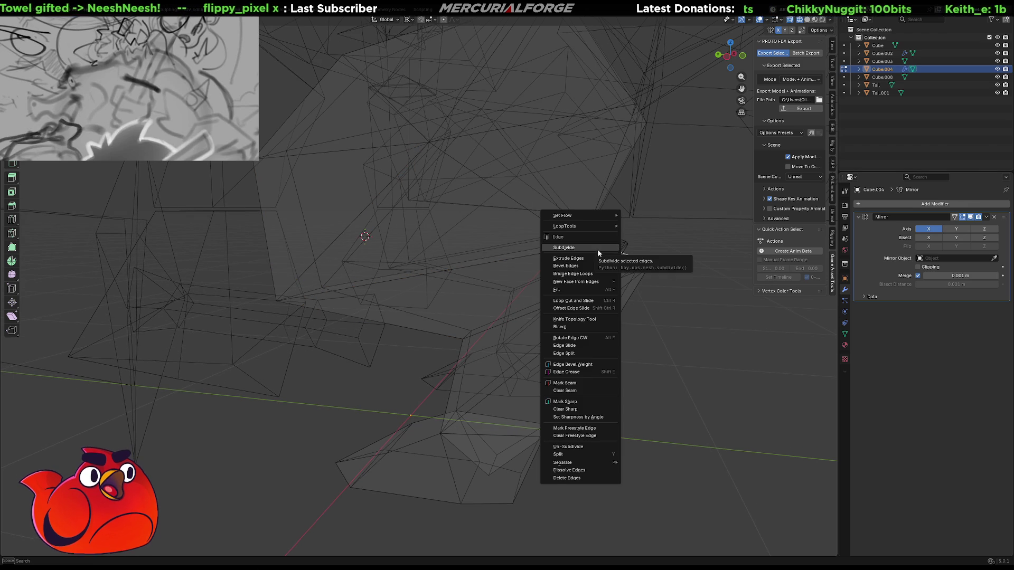
left_click(597, 249)
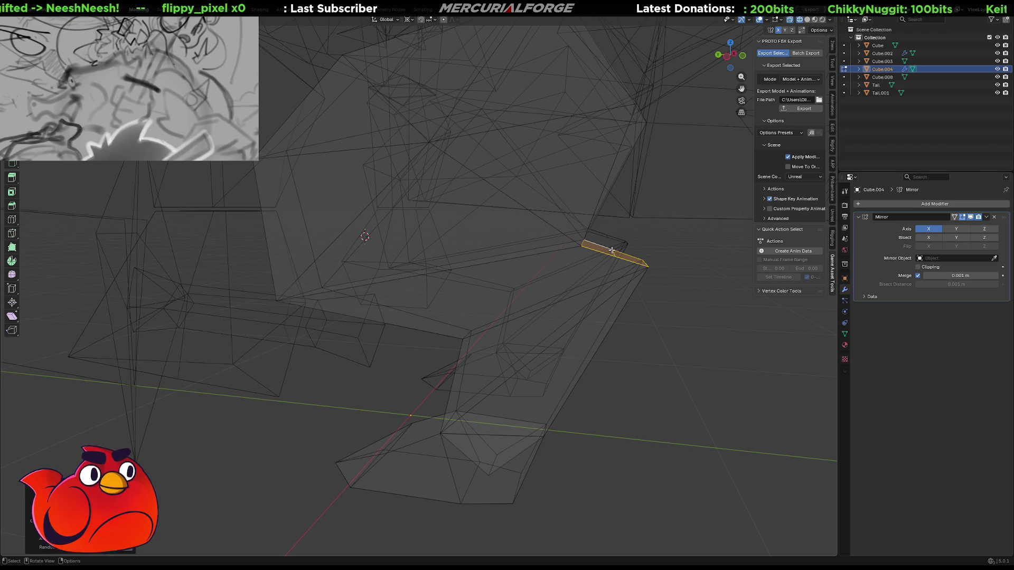
left_click(618, 255)
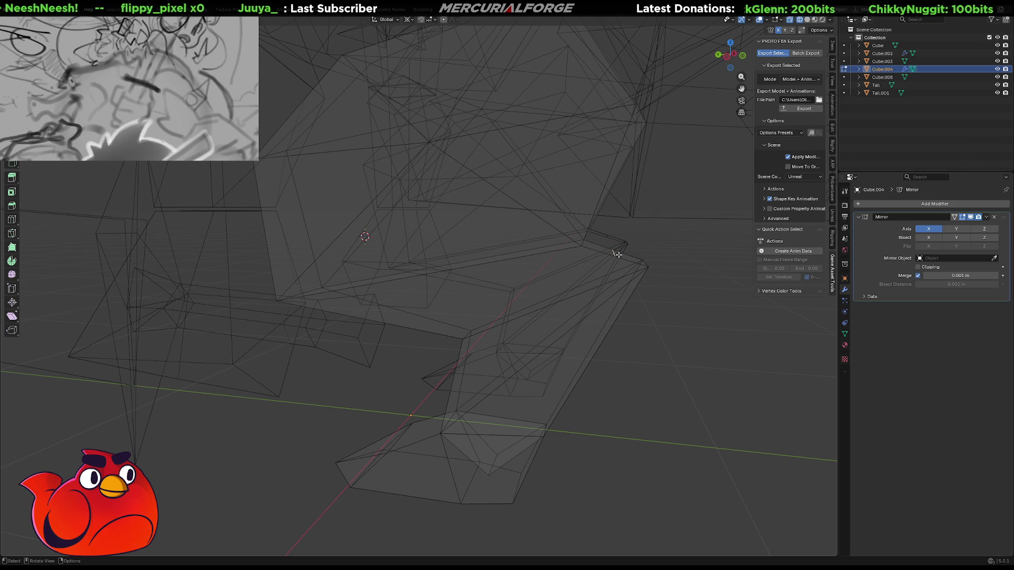
key("g")
key("g")
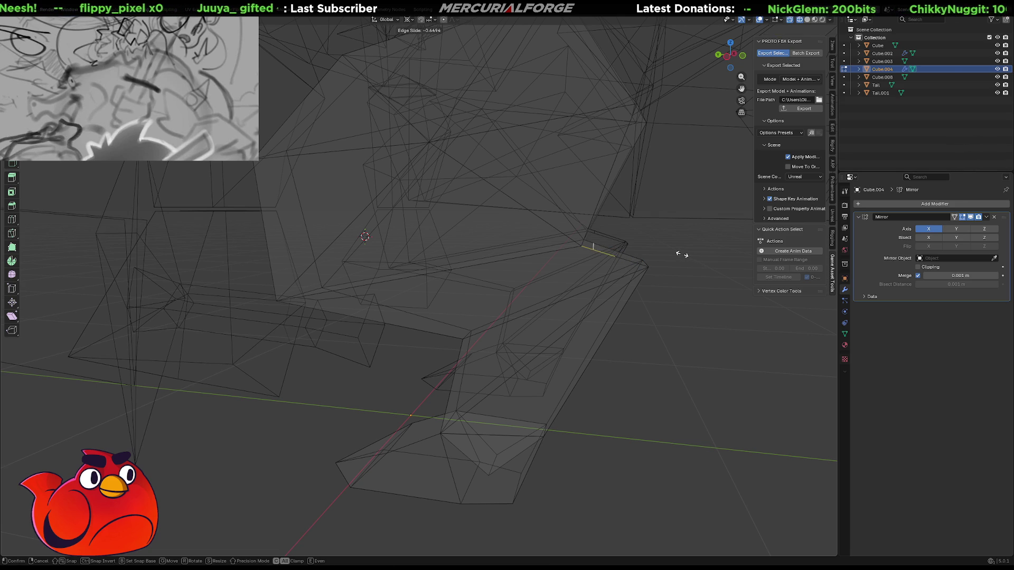
left_click(592, 251)
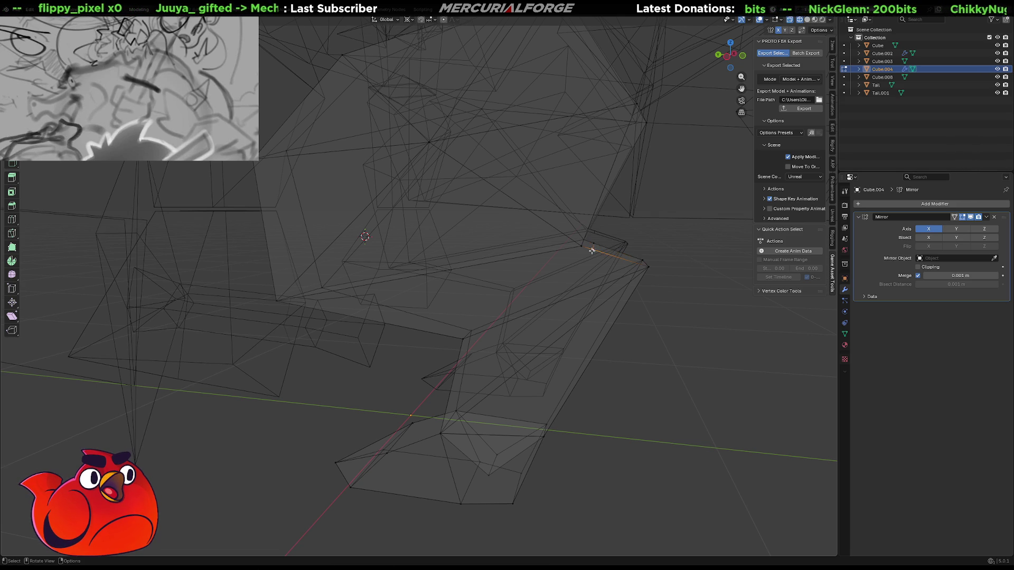
left_click(463, 338, "shift")
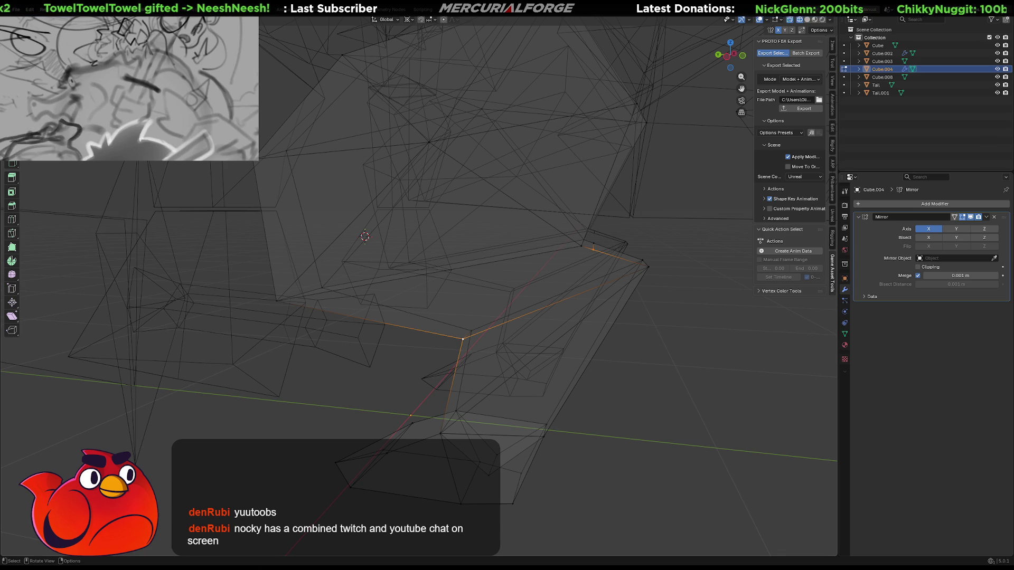
Shift the lower arm vertex slightly up and to the right
left_click(593, 248)
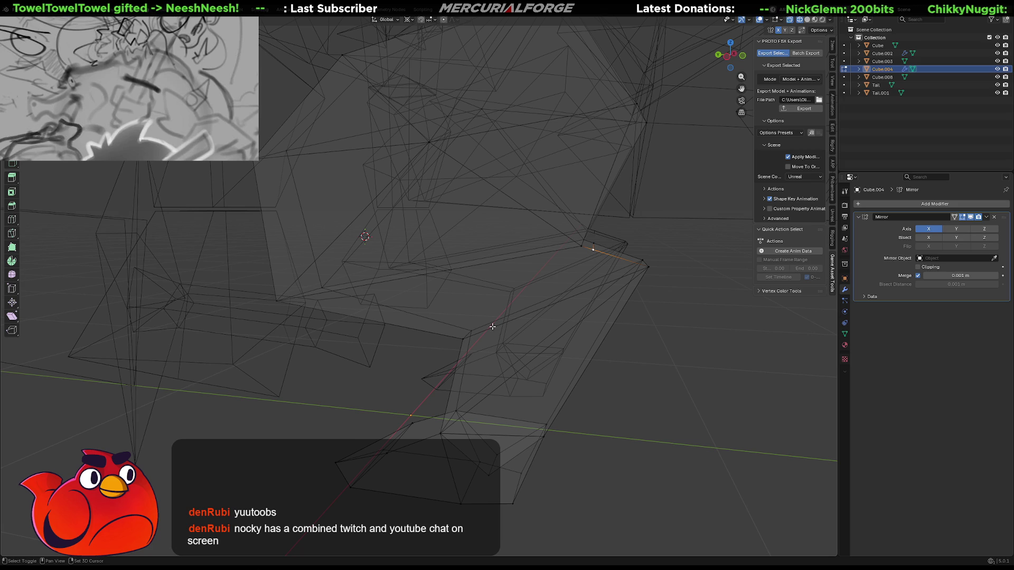
left_click(462, 337, "shift")
left_click_drag(462, 336, 469, 330)
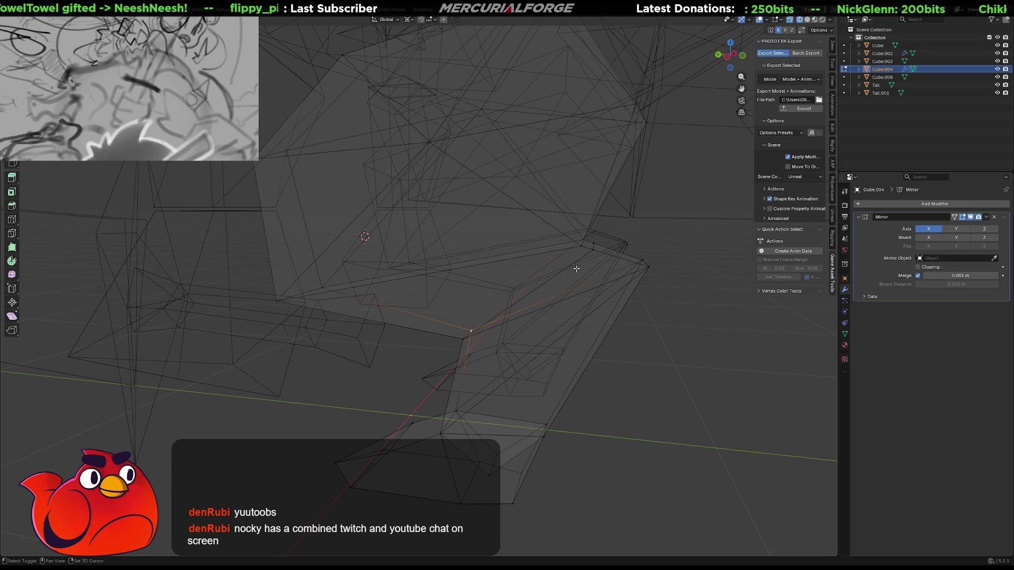
left_click(593, 243, "shift")
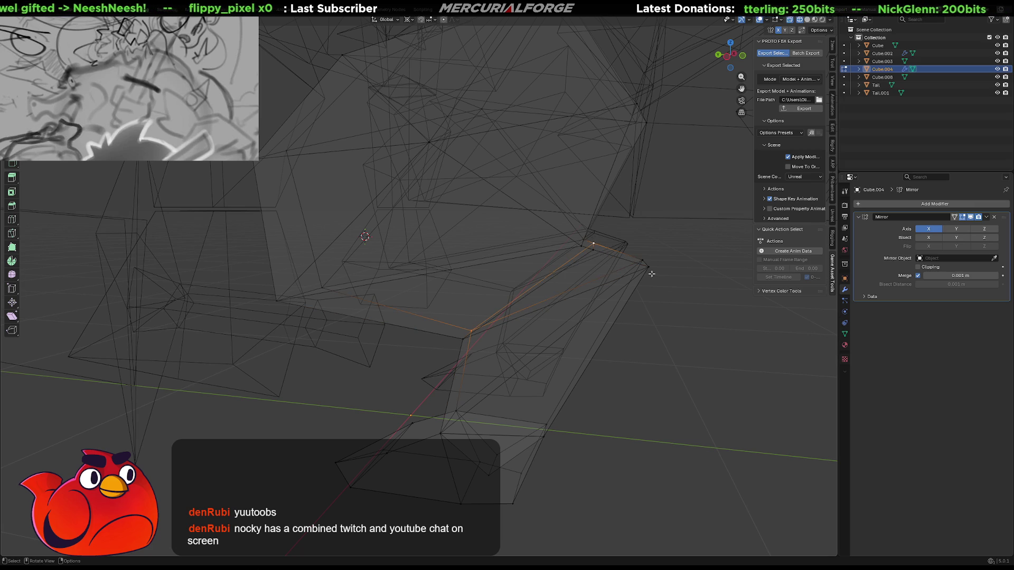
key("Tab")
key("Tab")
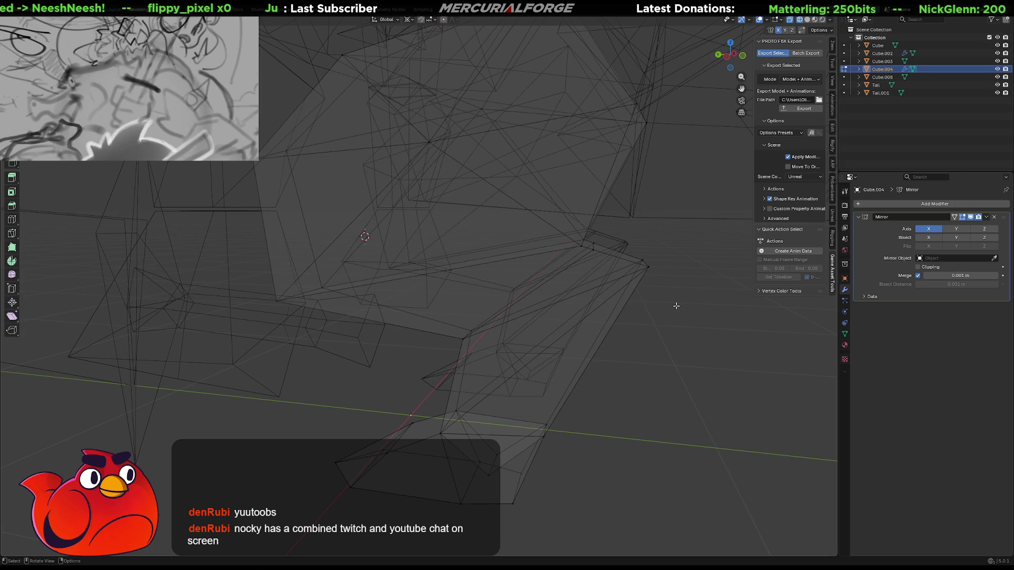
Move the two arm tip vertices along the X axis
left_click(595, 252)
left_click(594, 243, "shift")
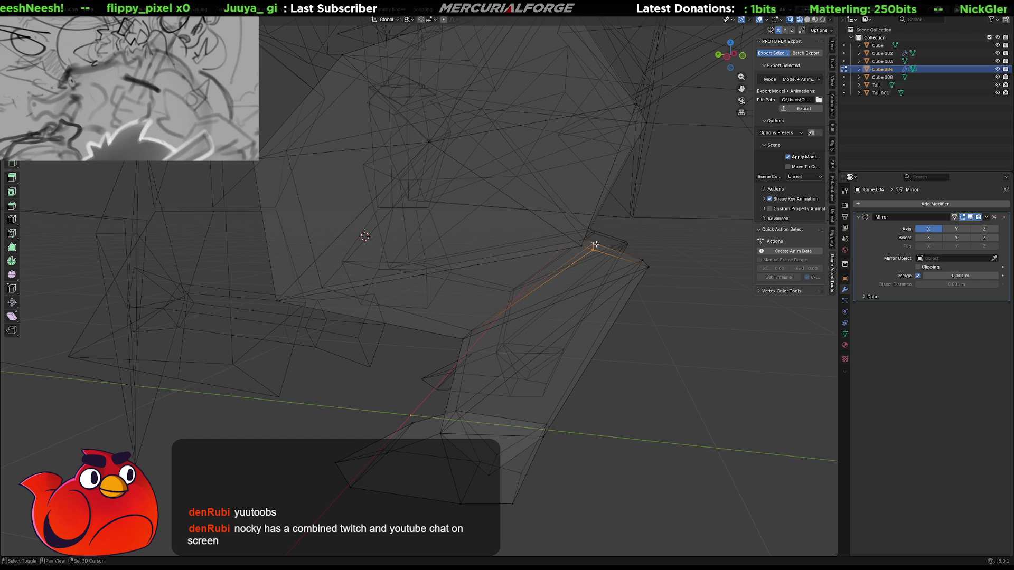
key("g")
key("shift+x")
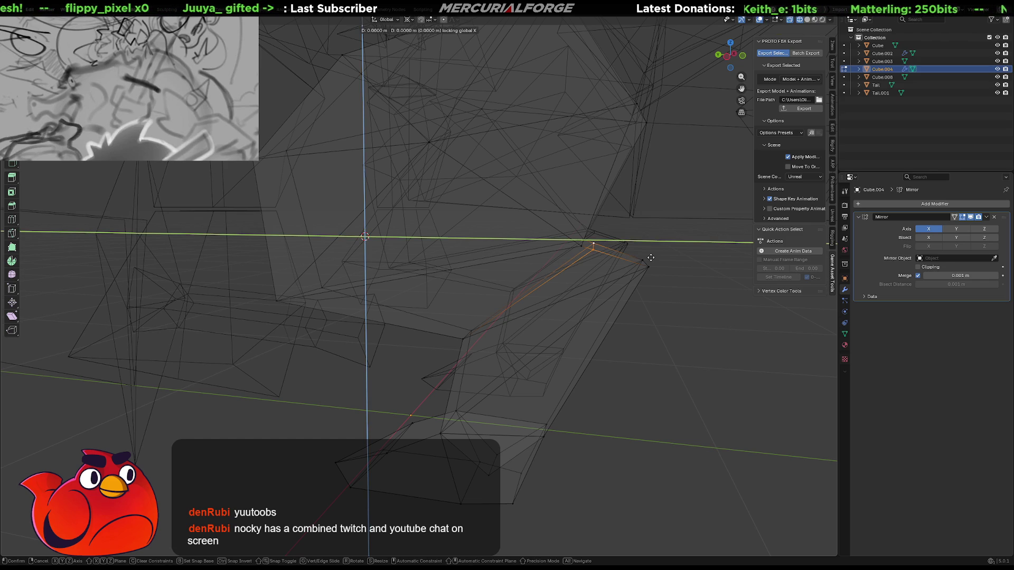
left_click(646, 261)
Select the arm edge that will be bevelled
mouse_move(659, 301)
middle_mouse_down()
mouse_move(632, 303)
mouse_move(628, 278)
middle_mouse_up()
left_click(627, 278)
left_click(626, 279)
mouse_move(630, 278)
middle_mouse_down()
mouse_move(650, 284)
mouse_move(601, 295)
middle_mouse_up()
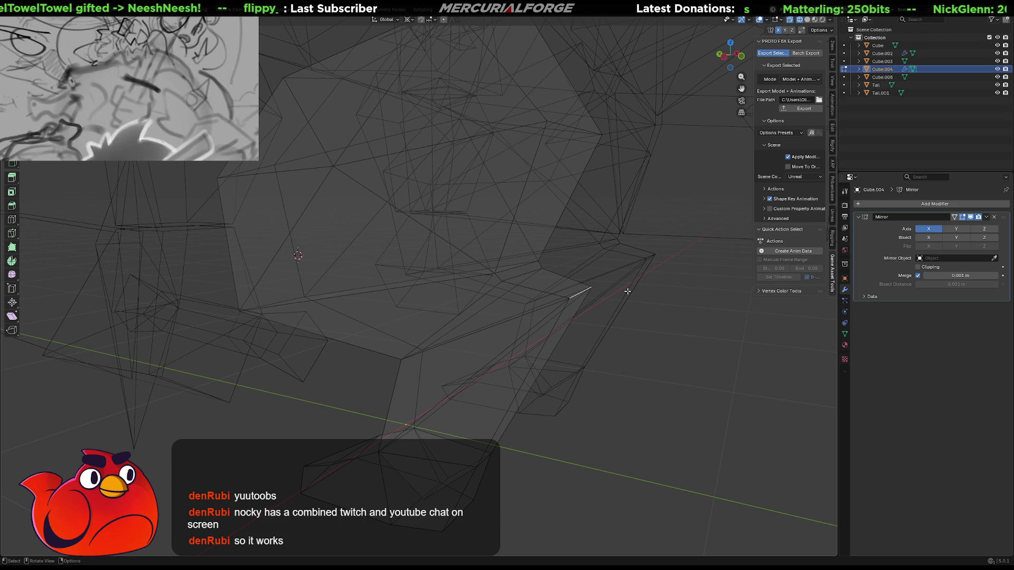
Bevel the selected edge to 0.0532 m with one segment and check it in solid shading
key("ctrl+b")
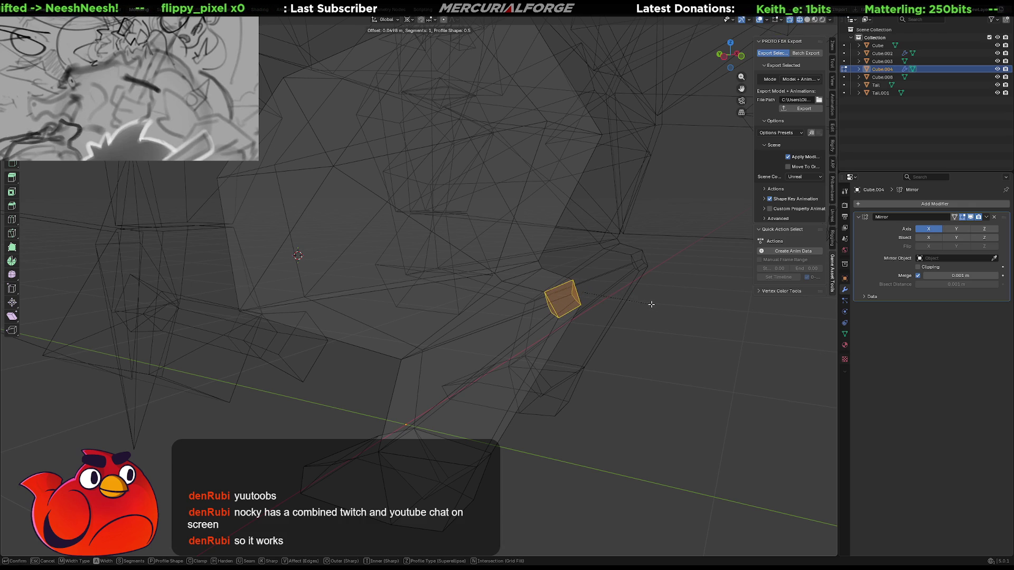
scroll(651, 305, "up", 1)
scroll(651, 304, "down", 1)
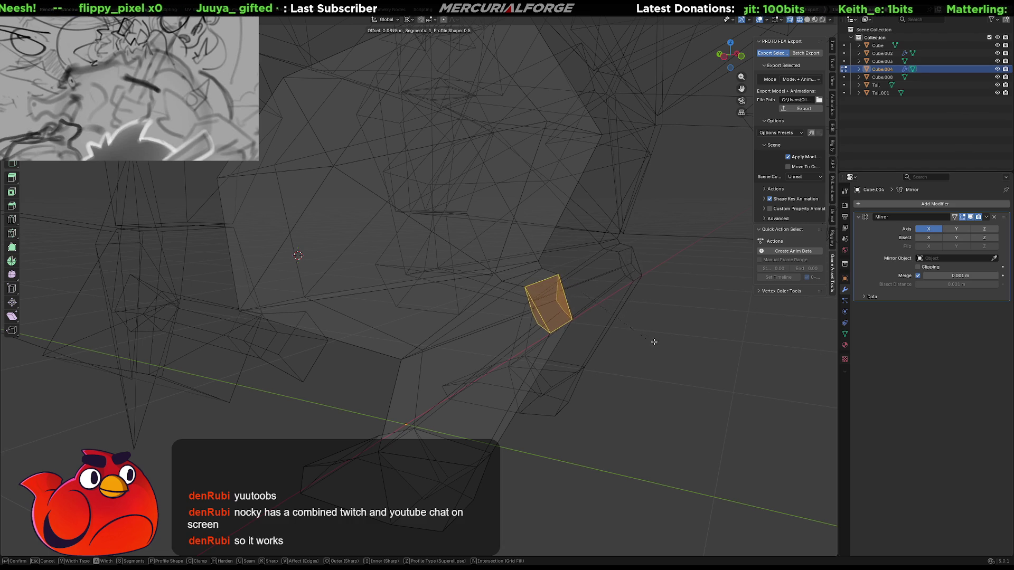
left_click(654, 306)
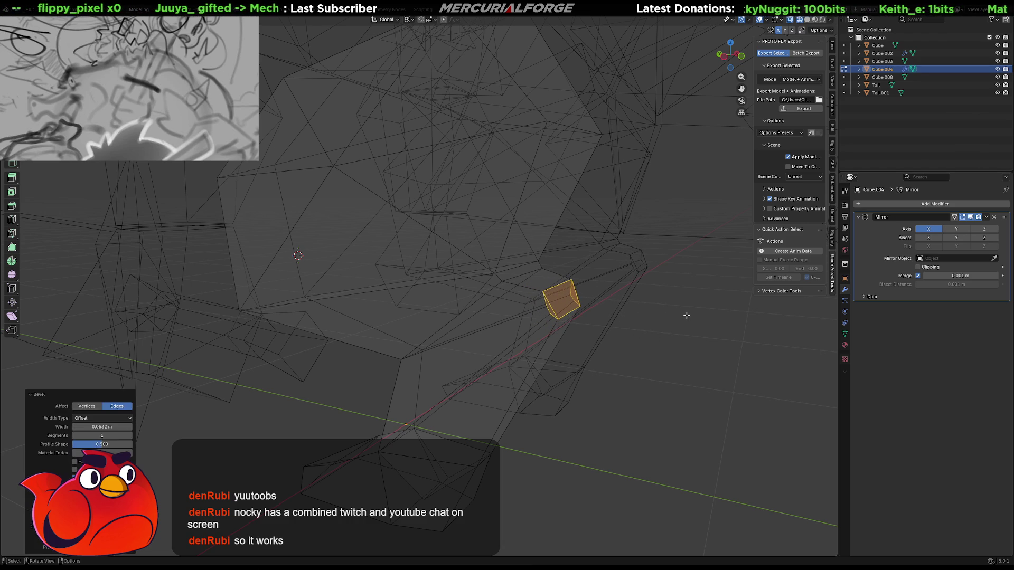
key("Tab")
key("shift+z")
key("KP_Decimal")
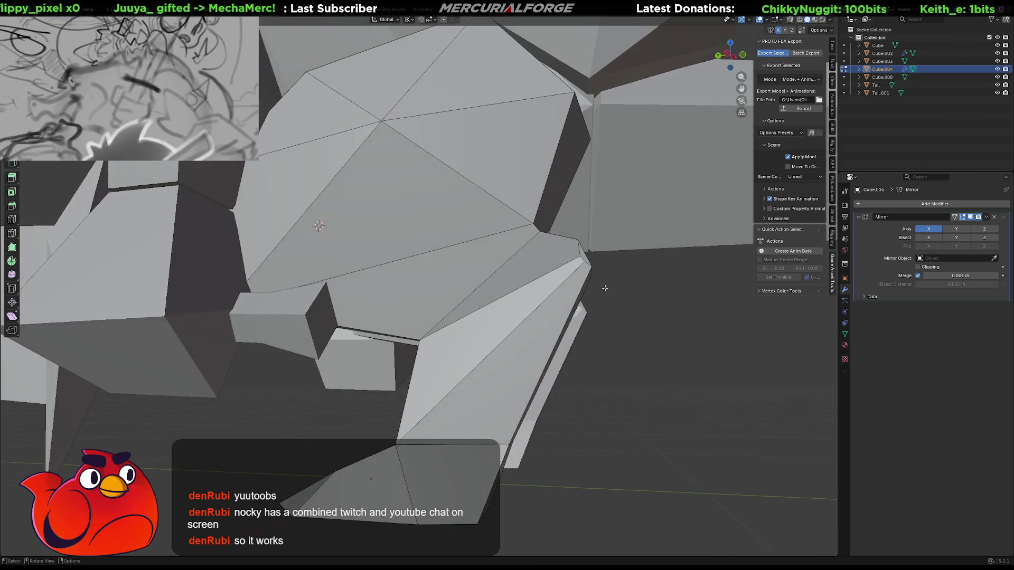
scroll(605, 288, "down", 8)
mouse_move(566, 301)
middle_mouse_down()
mouse_move(577, 311)
mouse_move(563, 318)
mouse_move(498, 322)
mouse_move(551, 310)
mouse_move(480, 298)
middle_mouse_up()
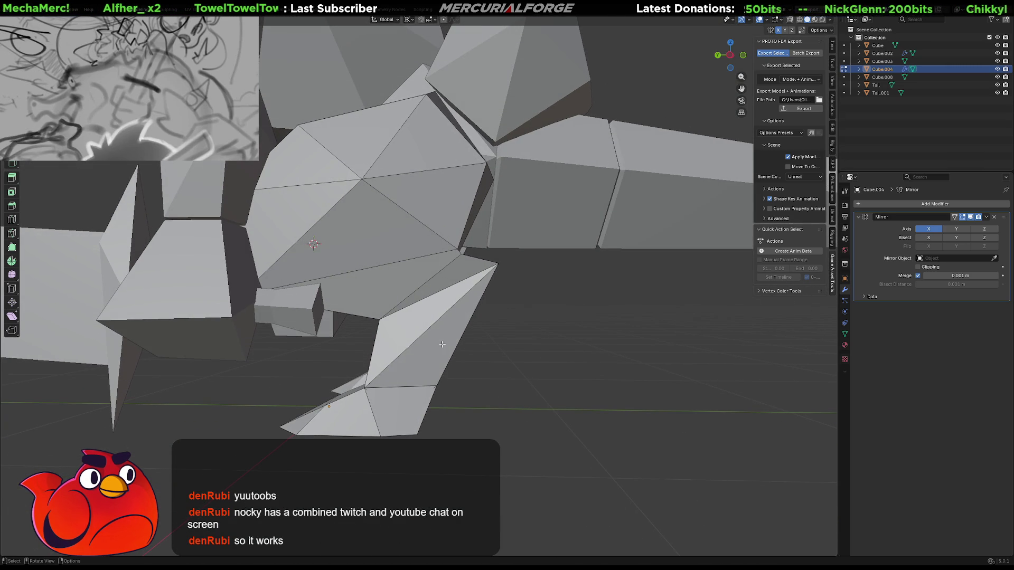
In wireframe, box-select the leg and foot mesh and nudge it slightly
key("shift+z")
mouse_move(537, 507)
left_mouse_down()
mouse_move(168, 369)
mouse_move(175, 353)
mouse_move(216, 370)
mouse_move(229, 428)
mouse_move(213, 361)
left_mouse_up()
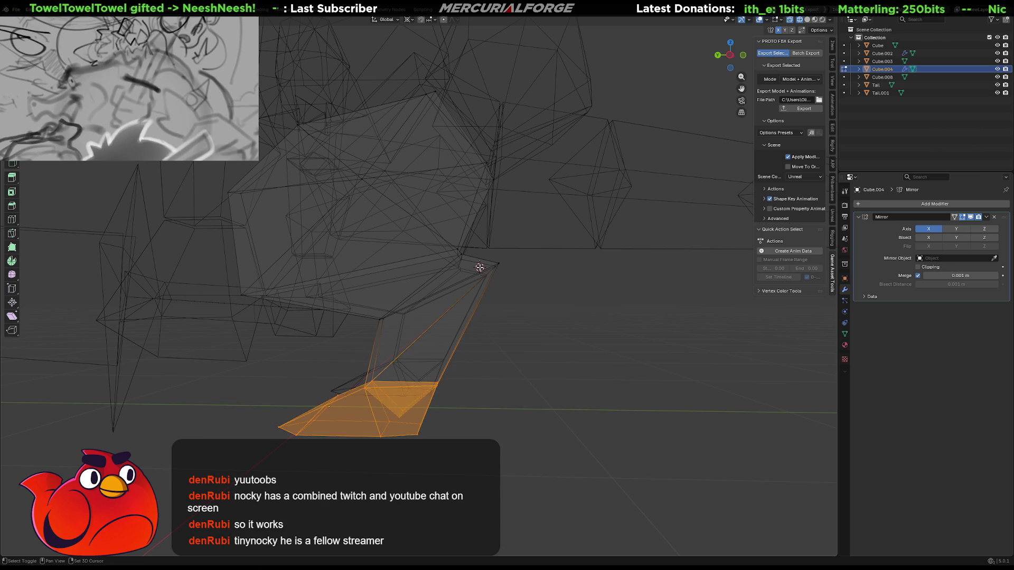
key("g")
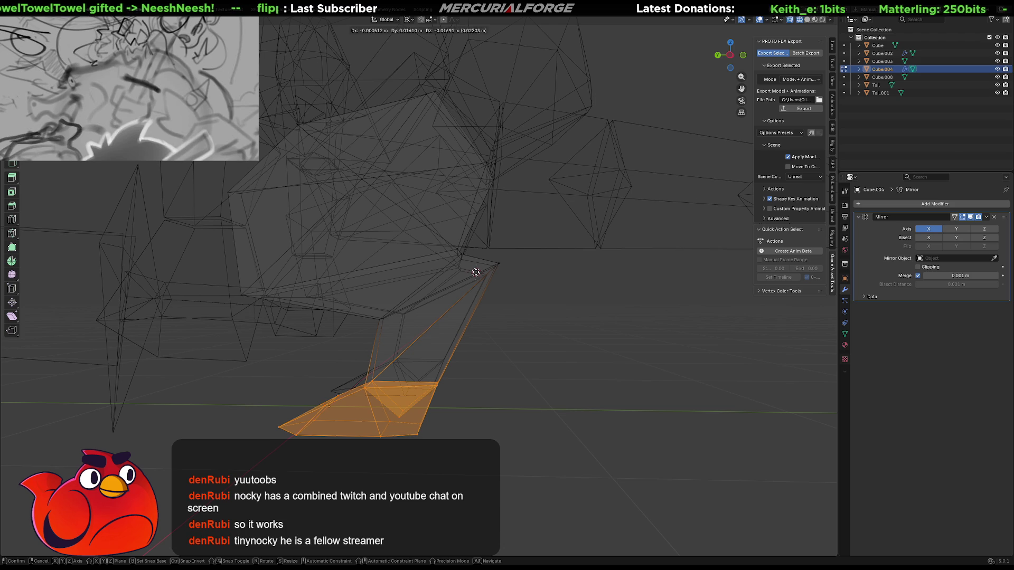
left_click(480, 269)
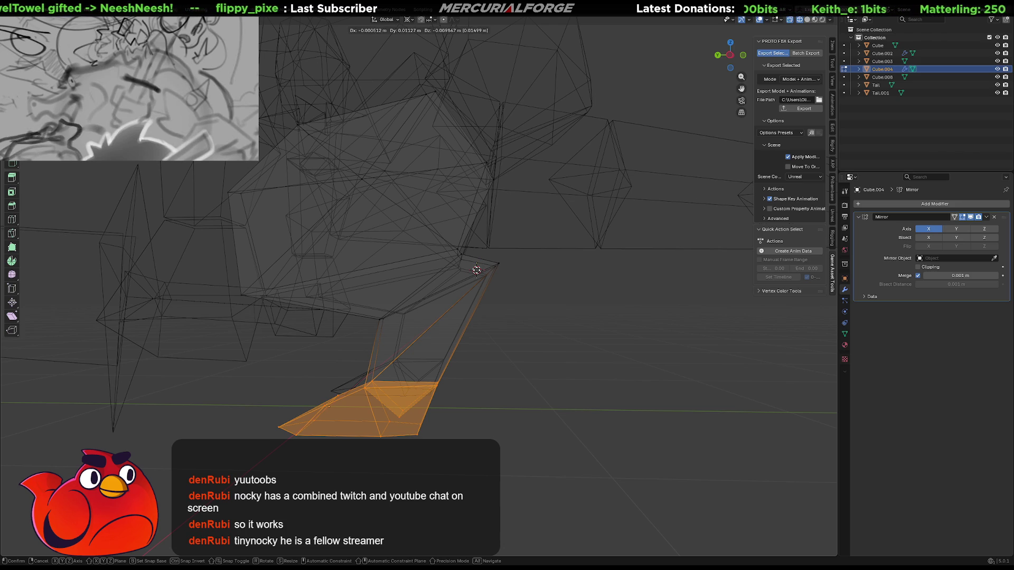
left_click_drag(510, 356, 364, 318, "shift")
mouse_move(426, 329)
middle_mouse_down()
mouse_move(412, 394)
mouse_move(426, 332)
middle_mouse_up()
Rotate the leg about X around a 3D cursor at its top, then reposition it
right_click(478, 275, "shift")
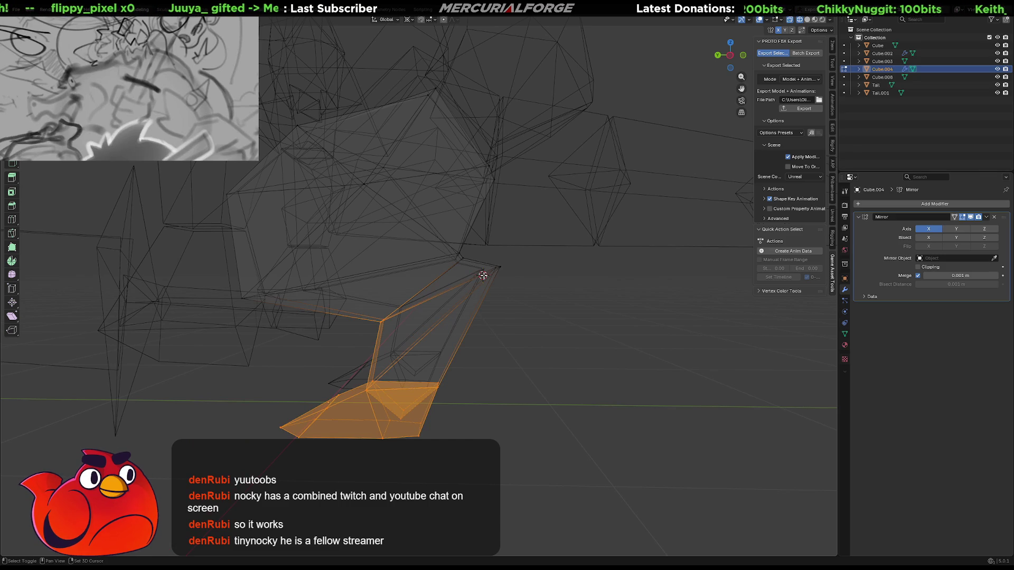
key("r")
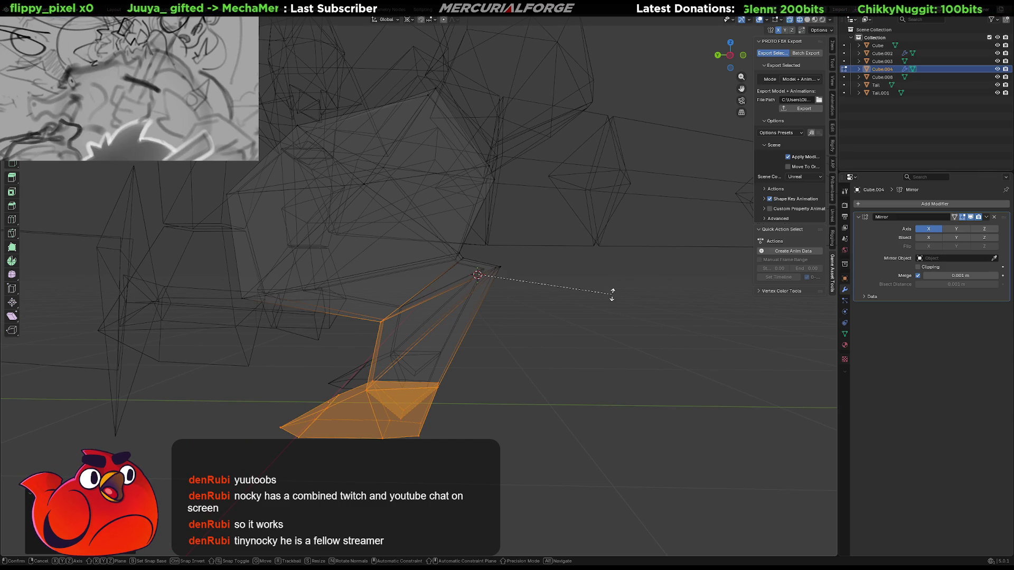
key("x")
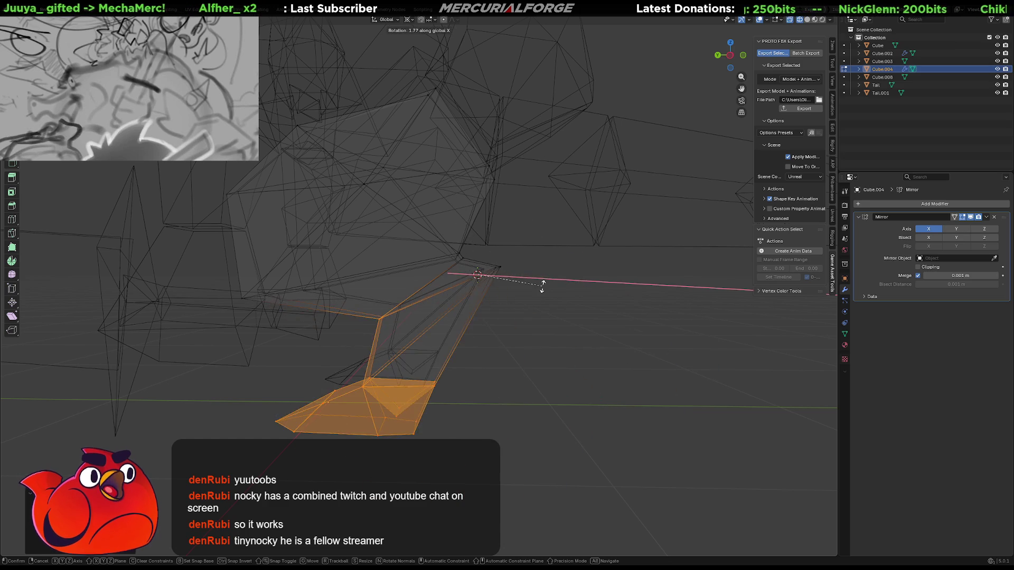
left_click(528, 264)
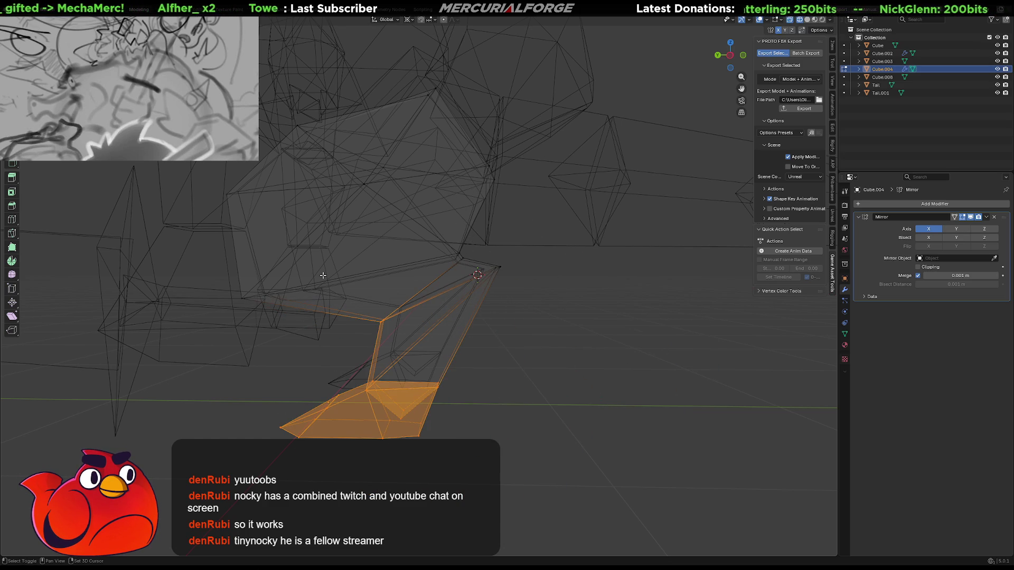
key("g")
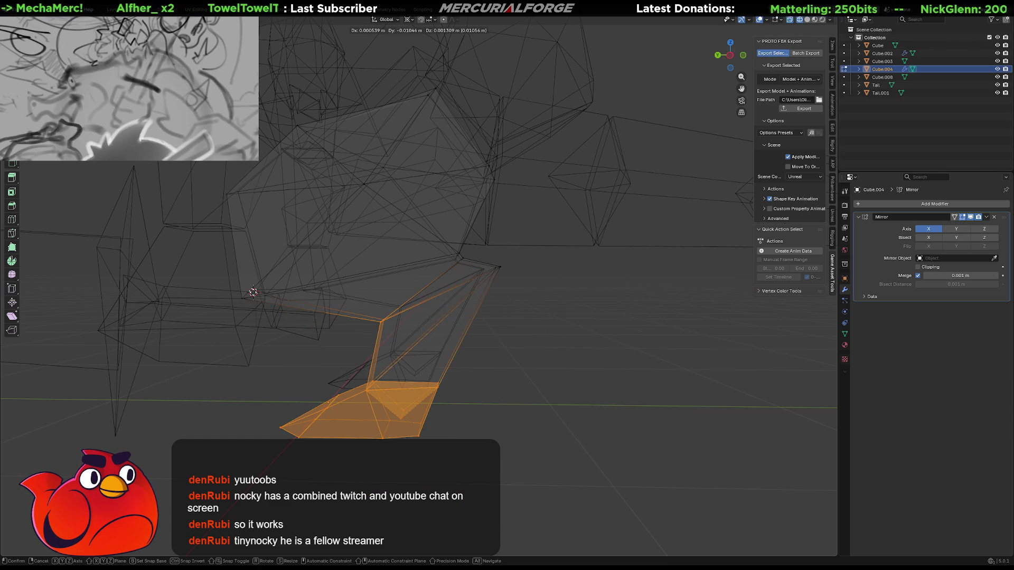
left_click(634, 478)
mouse_move(642, 478)
left_mouse_down()
mouse_move(255, 343)
mouse_move(273, 266)
left_mouse_up()
left_click_drag(577, 350, 458, 255)
mouse_move(483, 312)
middle_mouse_down()
mouse_move(453, 338)
mouse_move(476, 310)
mouse_move(568, 307)
middle_mouse_up()
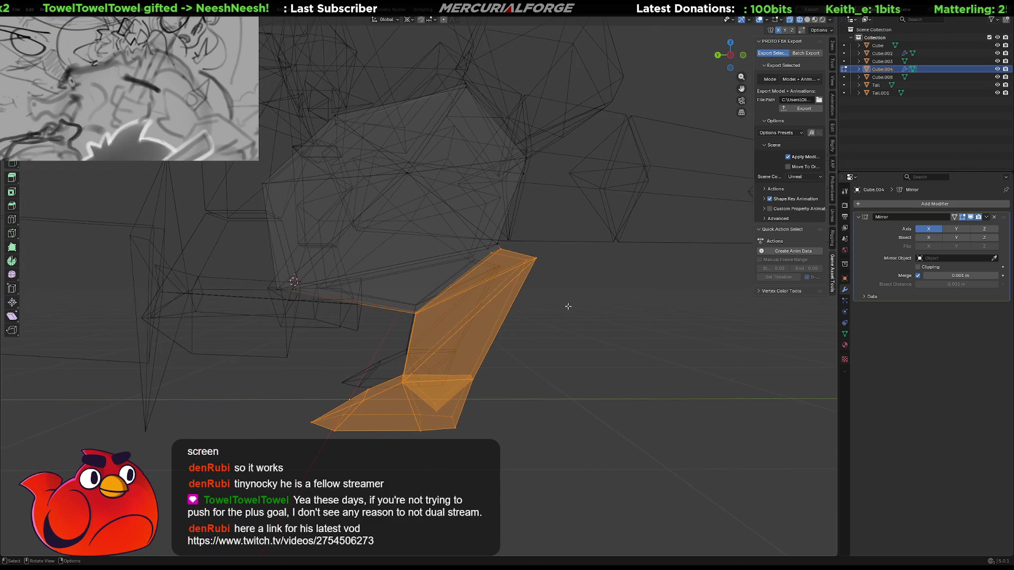
Rotate the foot piece and set the 3D cursor at the foot's corner
key("space")
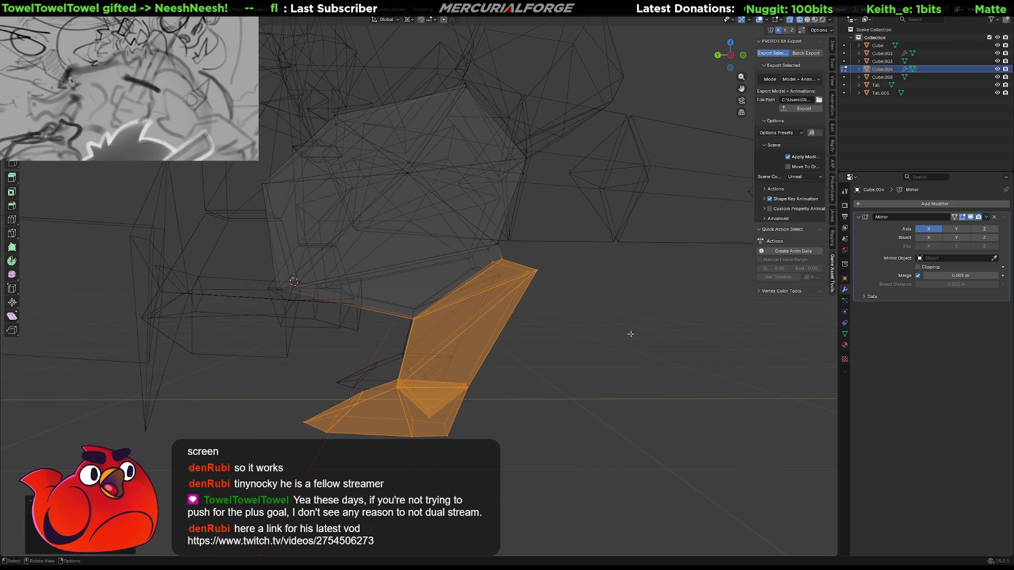
key("r")
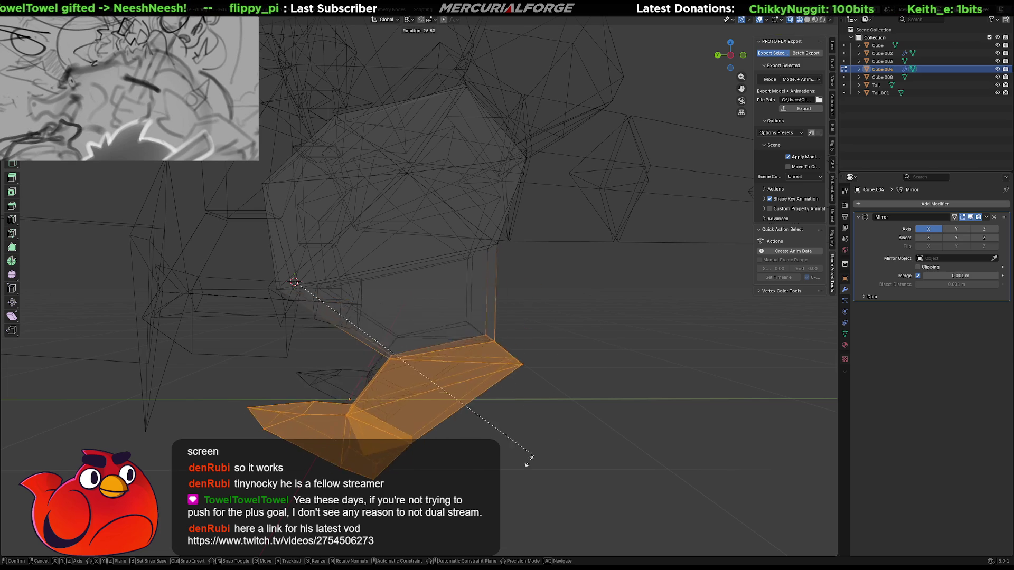
left_click(476, 369)
middle_click_drag(475, 370, 445, 349)
right_click(445, 320, "shift")
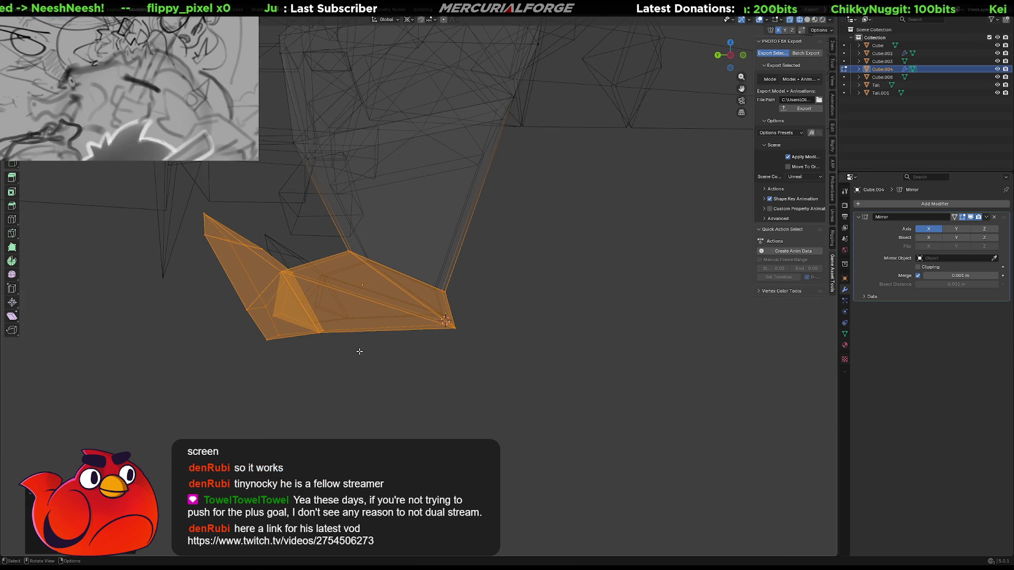
Tilt only the toe part about X by roughly -28° around that corner
left_click_drag(336, 359, 169, 211)
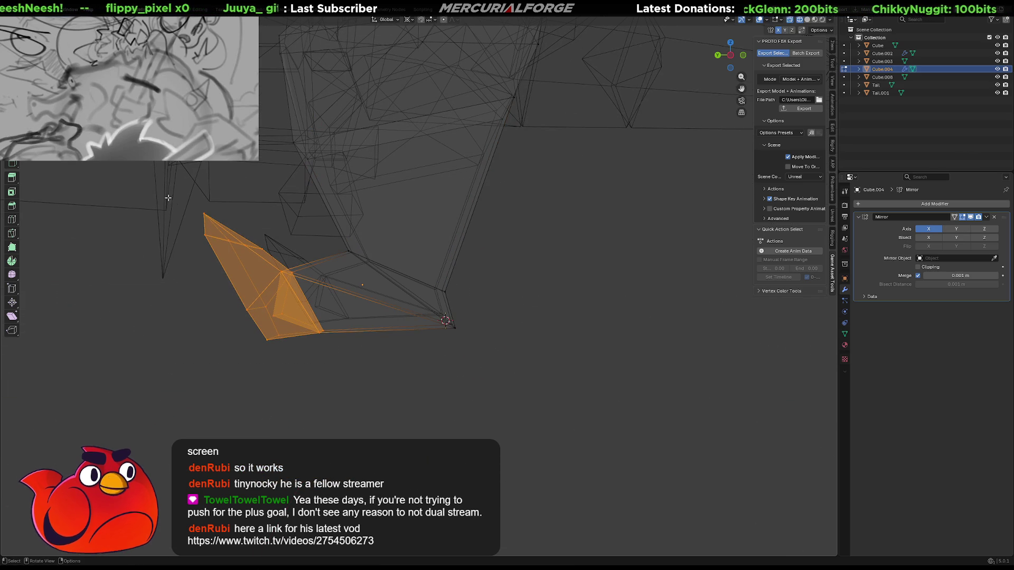
key("r")
key("x")
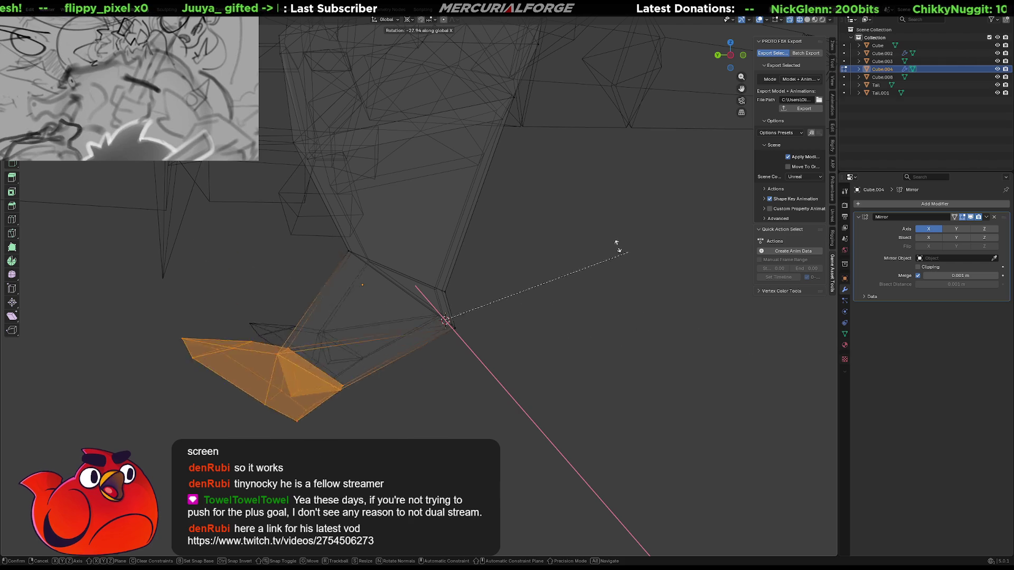
left_click(495, 189)
scroll(569, 380, "down", 3)
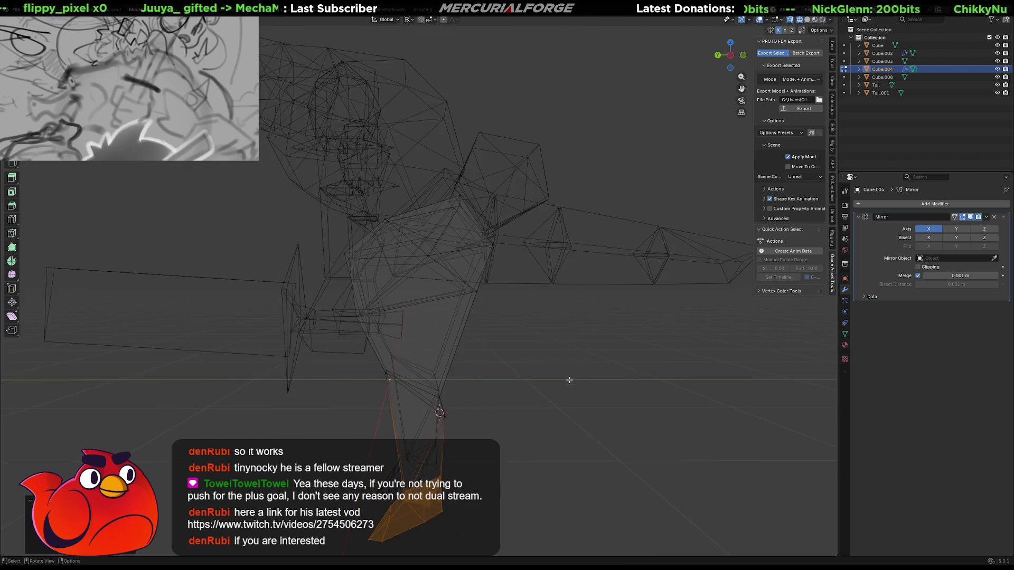
mouse_move(454, 382)
middle_mouse_down()
mouse_move(509, 386)
mouse_move(454, 381)
middle_mouse_up()
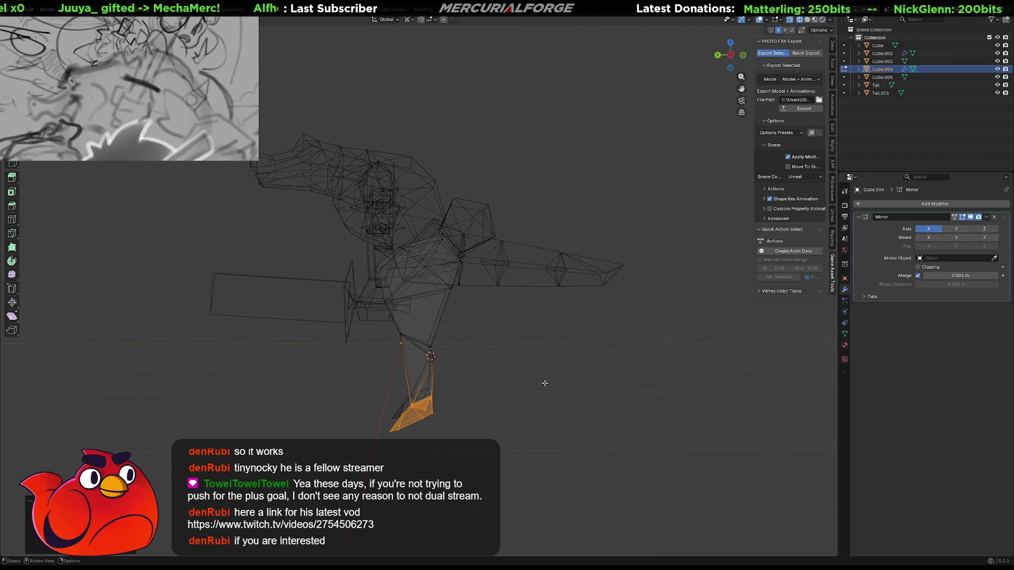
Compare the lowered and raised foot poses with undo/redo, keeping the raised rotated one
key("ctrl+z")
key("ctrl+z")
key("ctrl+z")
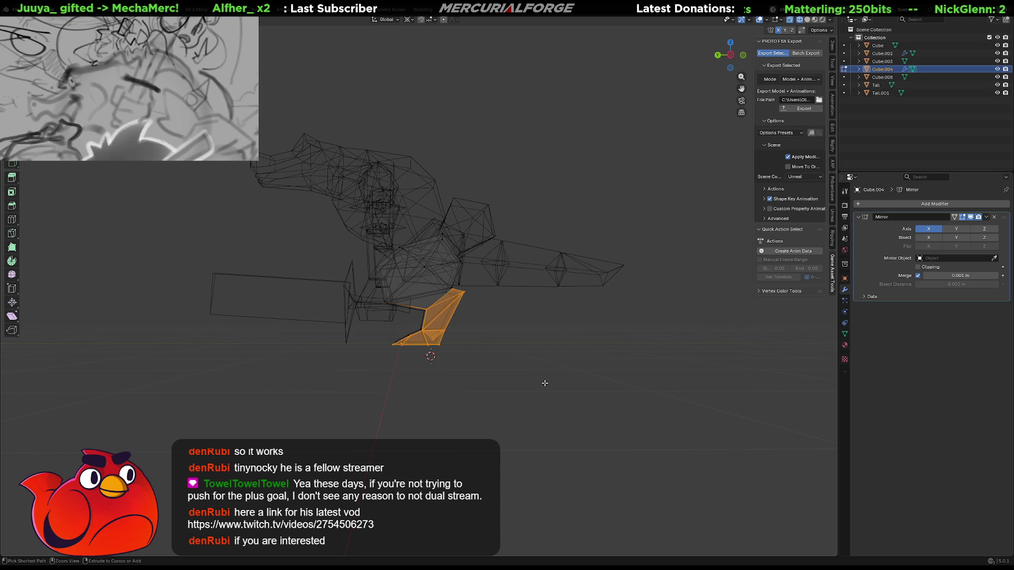
key("ctrl+shift+z")
key("ctrl+shift+z")
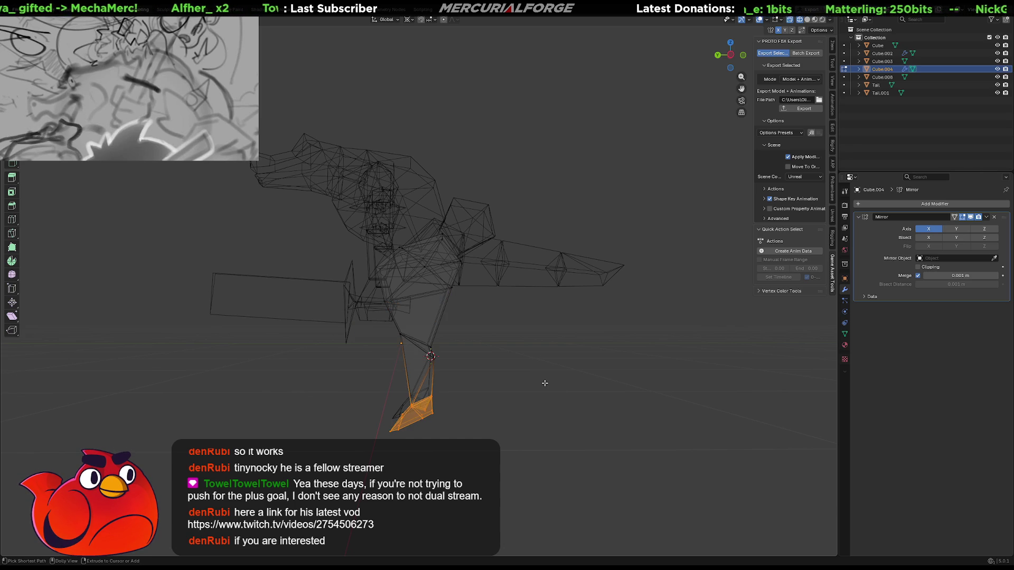
key("ctrl+z")
key("ctrl+z")
key("ctrl+z")
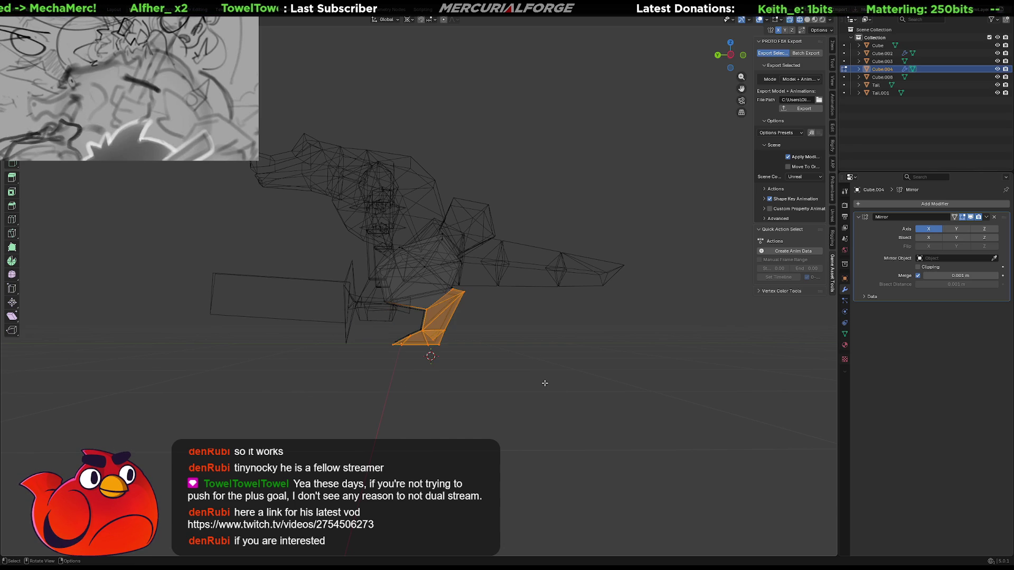
scroll(578, 359, "up", 2)
key("ctrl+shift+z")
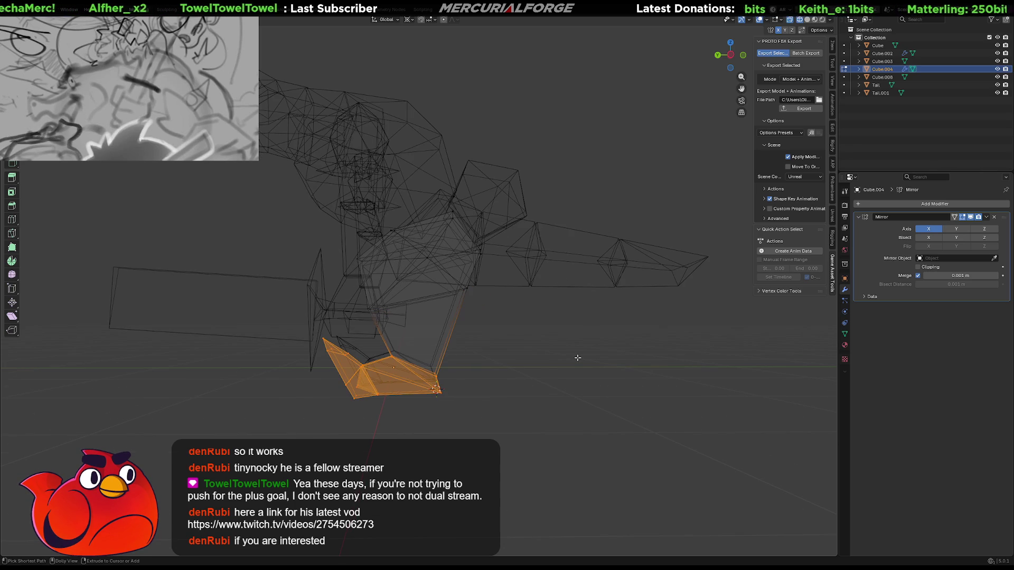
key("ctrl+z")
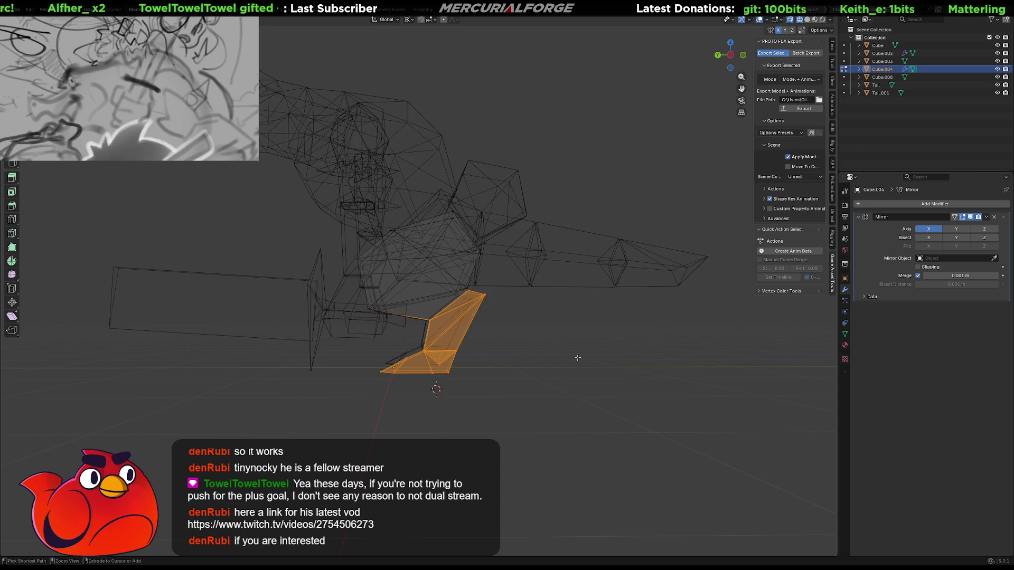
scroll(567, 351, "up", 2)
middle_click_drag(539, 316, 539, 353, "shift")
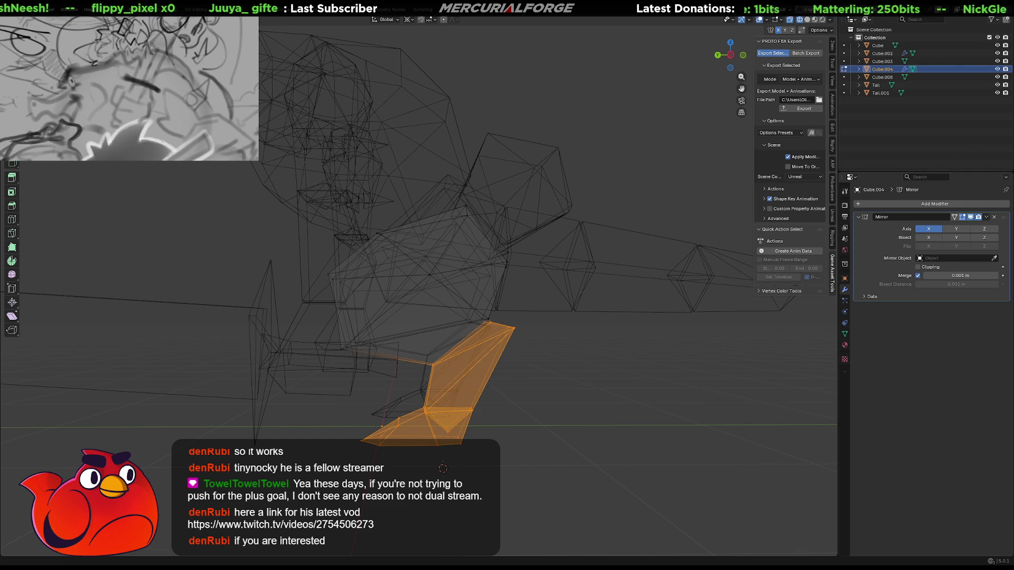
mouse_move(535, 317)
middle_mouse_down("shift")
mouse_move(521, 372)
mouse_move(534, 366)
mouse_move(538, 377)
mouse_move(538, 324)
middle_mouse_up("shift")
scroll(538, 324, "up", 2)
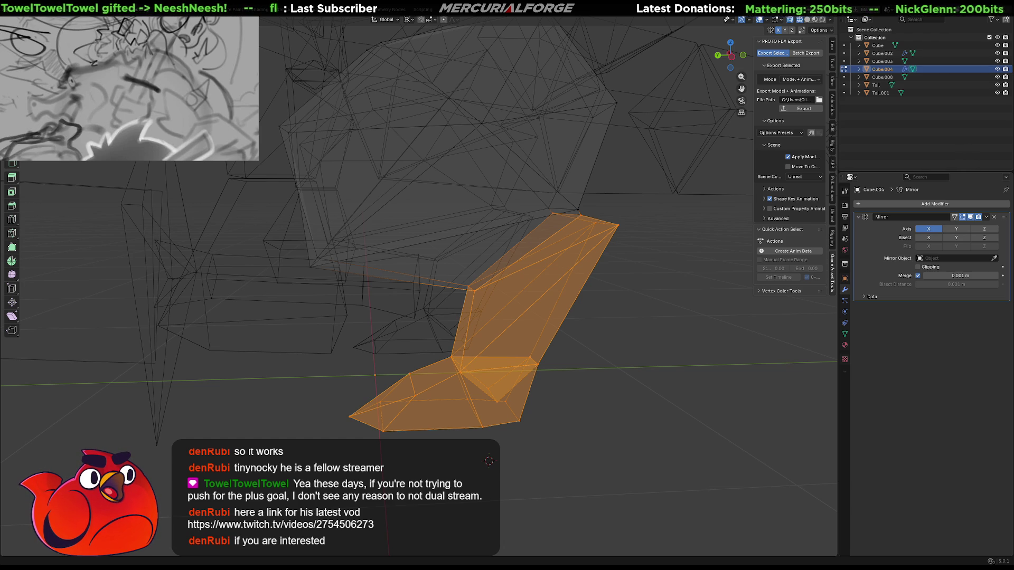
mouse_move(587, 331)
middle_mouse_down()
mouse_move(446, 338)
mouse_move(585, 333)
mouse_move(565, 326)
middle_mouse_up()
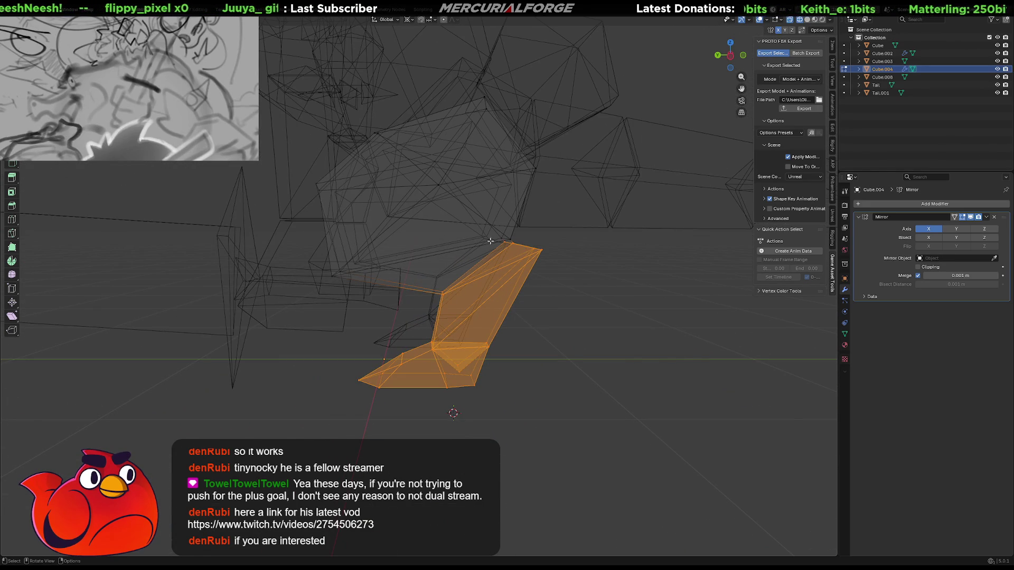
key("l")
key("KP_Decimal")
key("g")
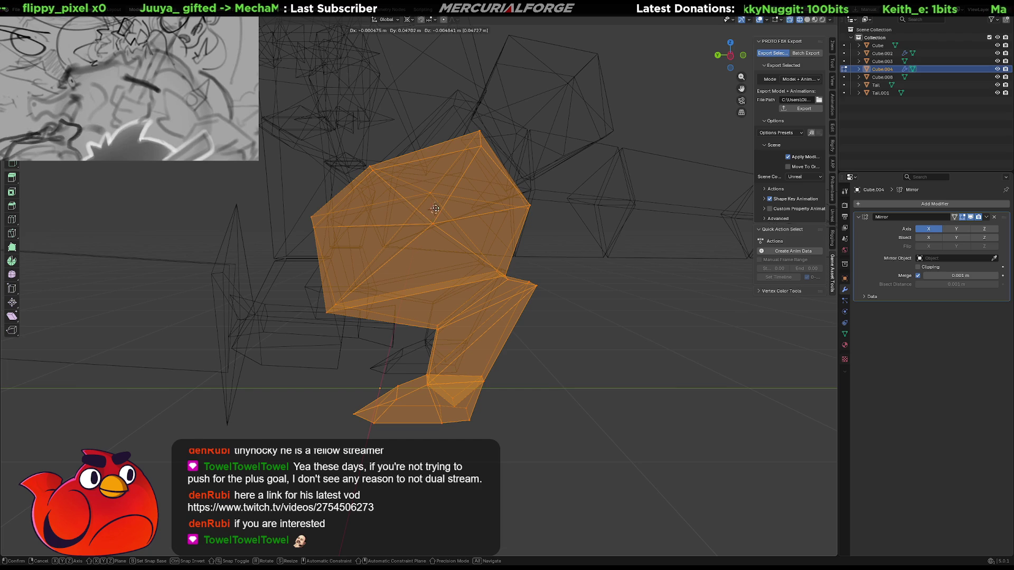
key("r")
key("x")
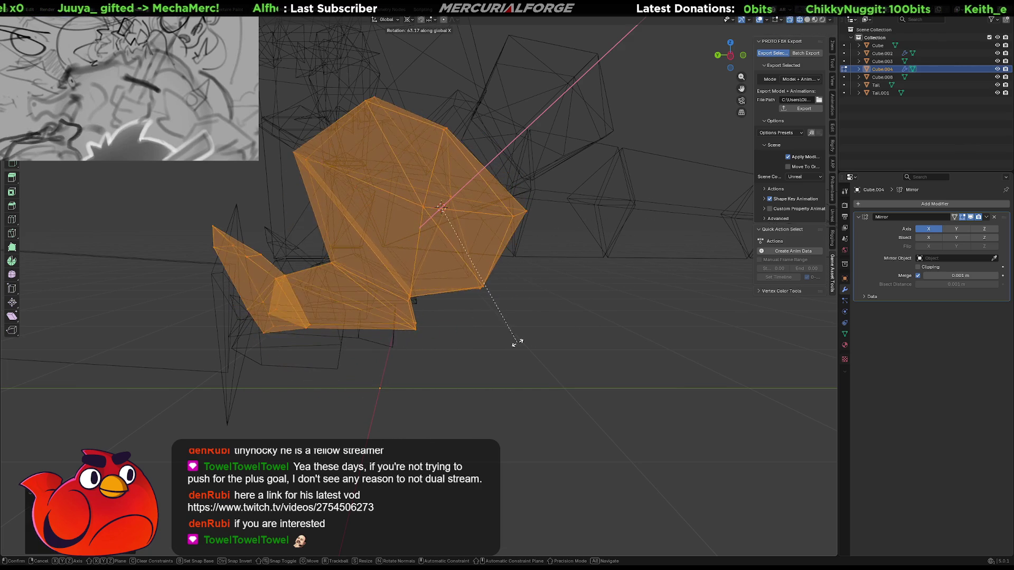
left_click(520, 333)
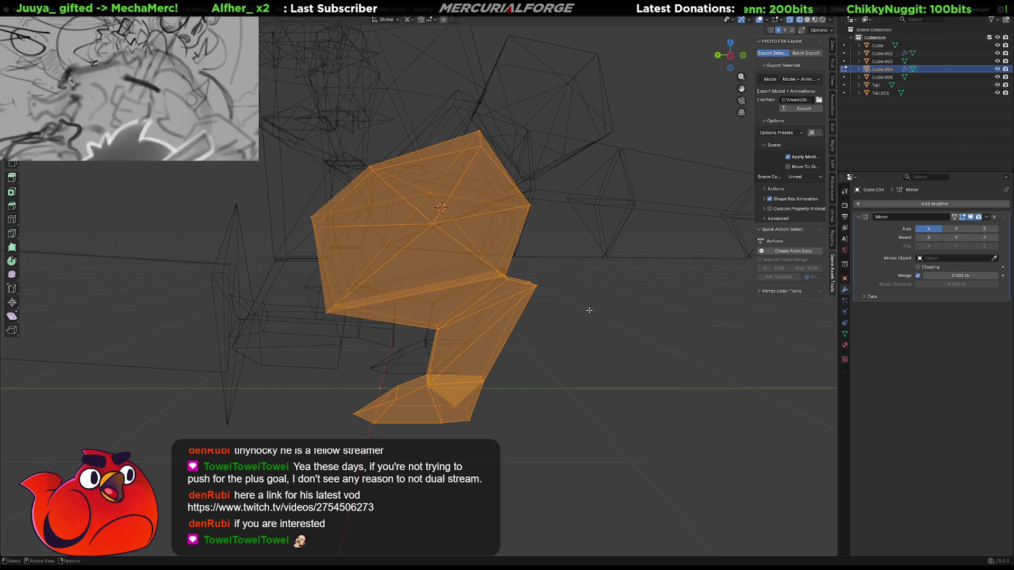
mouse_move(502, 306)
middle_mouse_down()
mouse_move(613, 306)
mouse_move(598, 317)
mouse_move(517, 308)
mouse_move(592, 309)
mouse_move(585, 349)
mouse_move(573, 310)
mouse_move(613, 304)
mouse_move(512, 301)
mouse_move(598, 306)
mouse_move(591, 297)
mouse_move(491, 290)
mouse_move(421, 232)
mouse_move(464, 265)
middle_mouse_up()
Switch to the Cube.003 body piece and subdivide its vertical edges
left_click(465, 266)
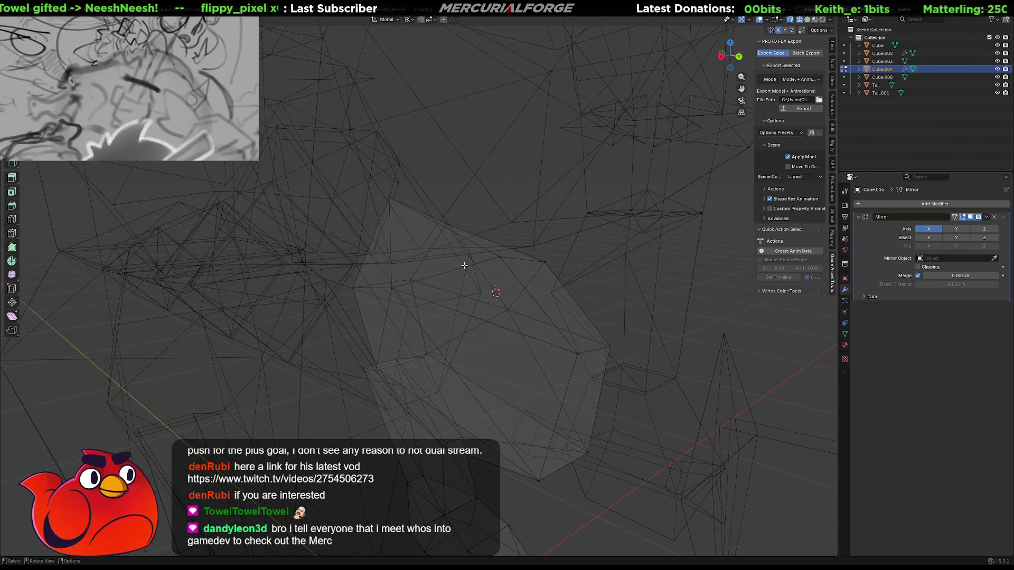
mouse_move(424, 210)
middle_mouse_down()
mouse_move(406, 208)
mouse_move(446, 193)
mouse_move(455, 204)
middle_mouse_up()
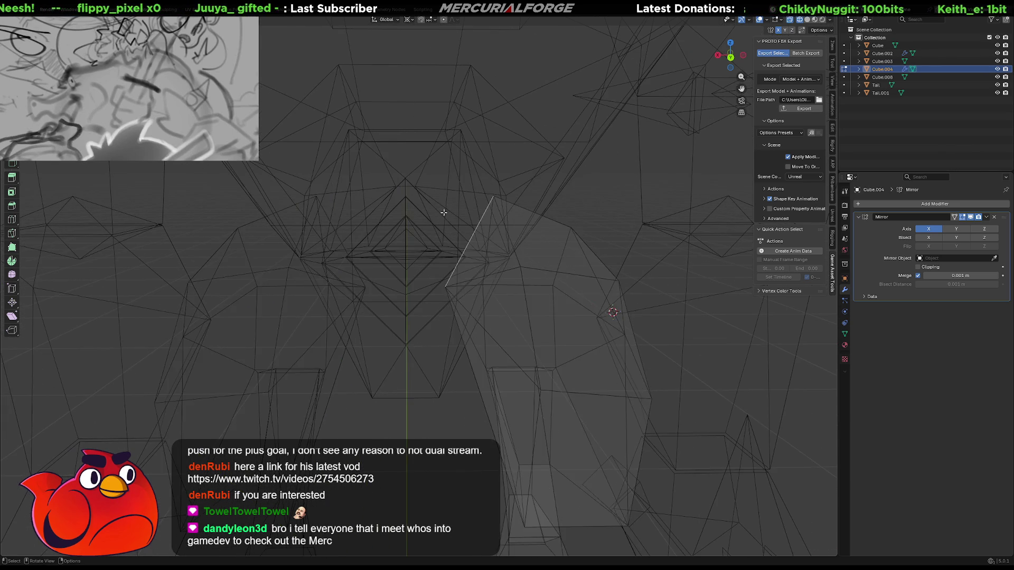
key("Tab")
left_click(462, 201)
key("Tab")
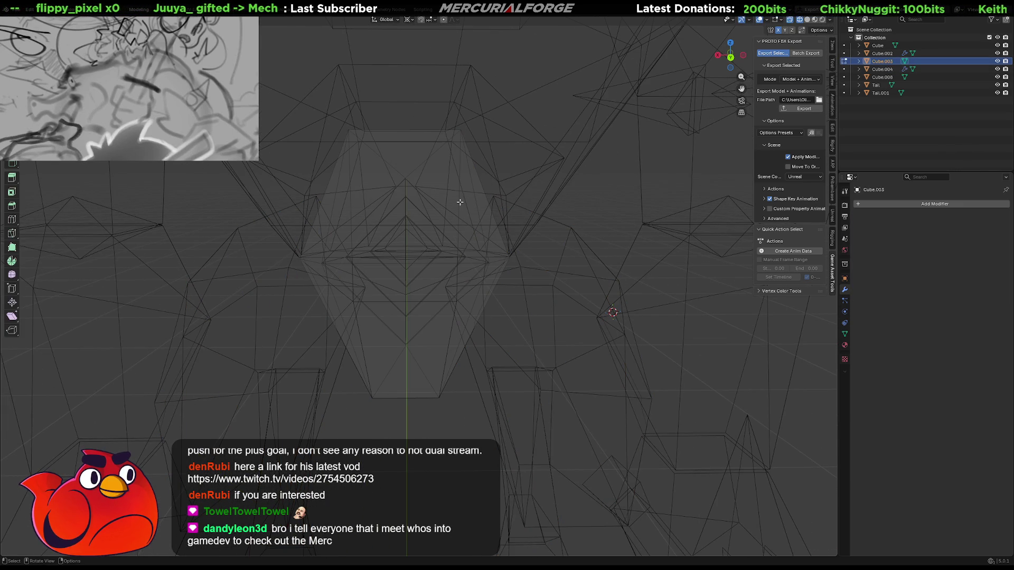
left_click(459, 198)
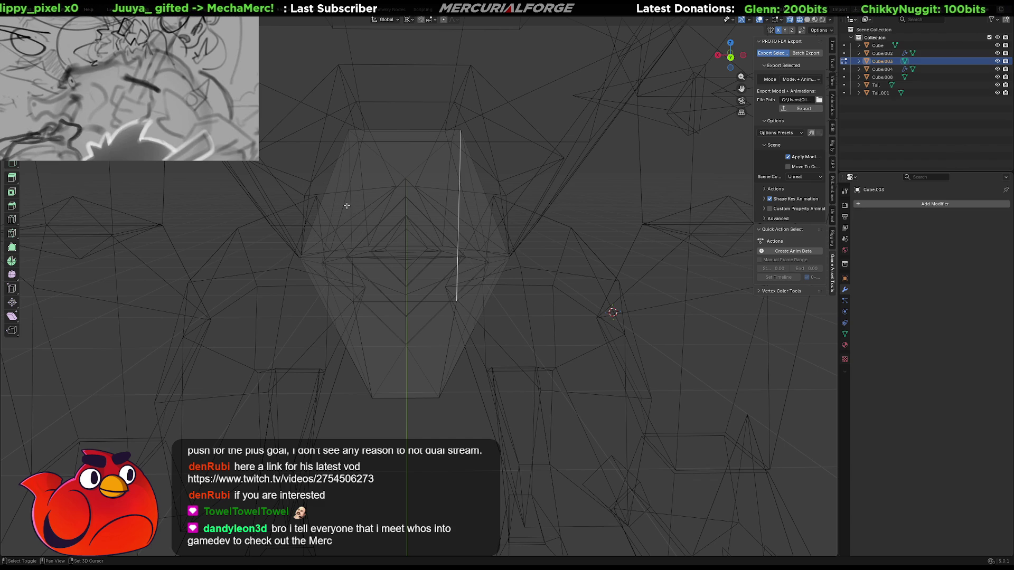
middle_click_drag(345, 204, 385, 199)
right_click(375, 204)
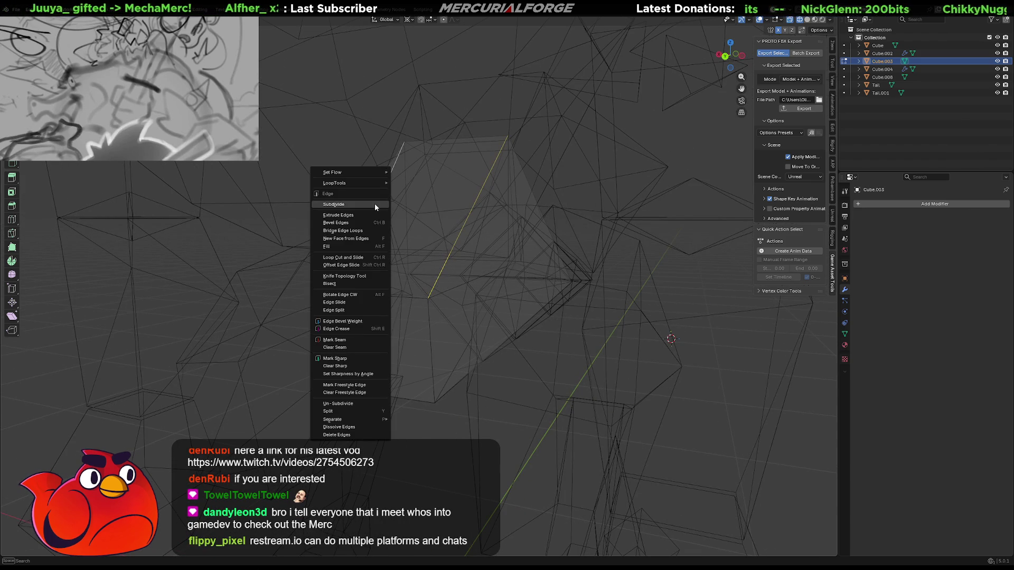
left_click(375, 205)
Raise the new middle edge along Z, shift it about 0.14 m along Y, and isolate the body in Local View
left_click(416, 208)
key("g")
key("z")
left_click(407, 186)
mouse_move(407, 186)
middle_mouse_down()
mouse_move(338, 181)
mouse_move(385, 181)
mouse_move(374, 183)
middle_mouse_up()
key("g")
key("y")
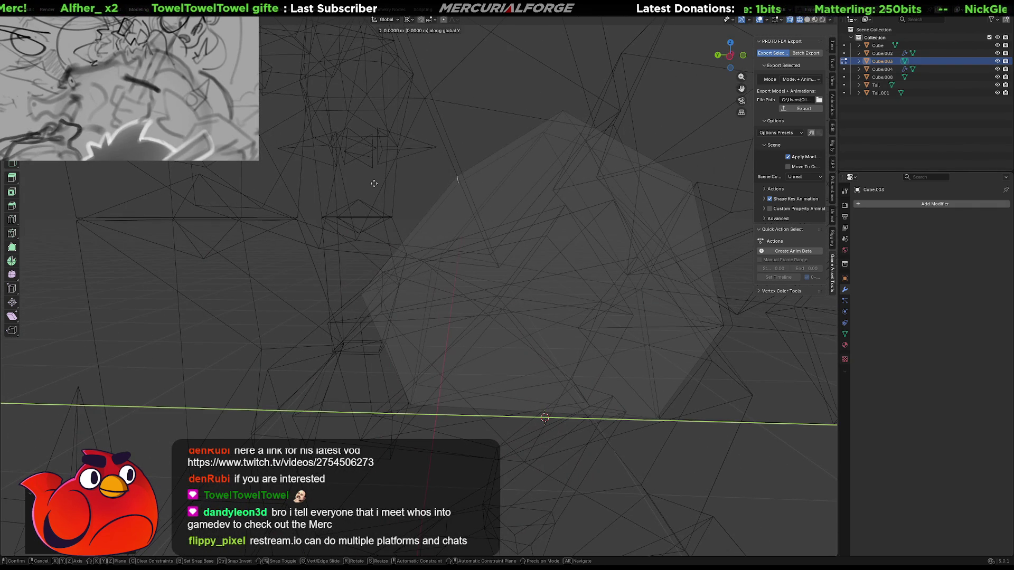
left_click(287, 186)
middle_click_drag(287, 186, 486, 181)
key("Tab")
key("KP_Divide")
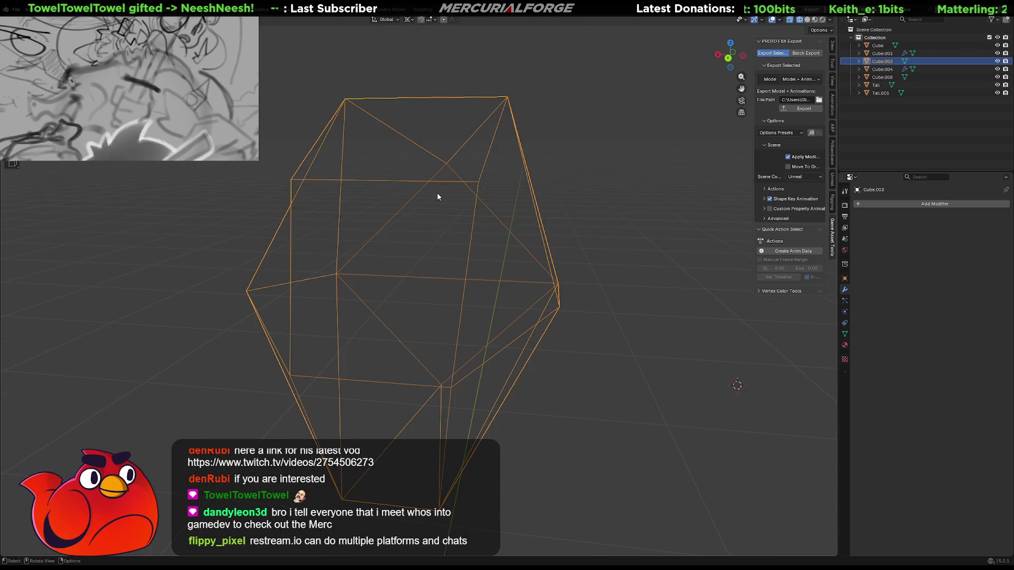
In solid shading, select the top and centre vertices of Cube.003
key("shift+z")
middle_click_drag(464, 194, 519, 189)
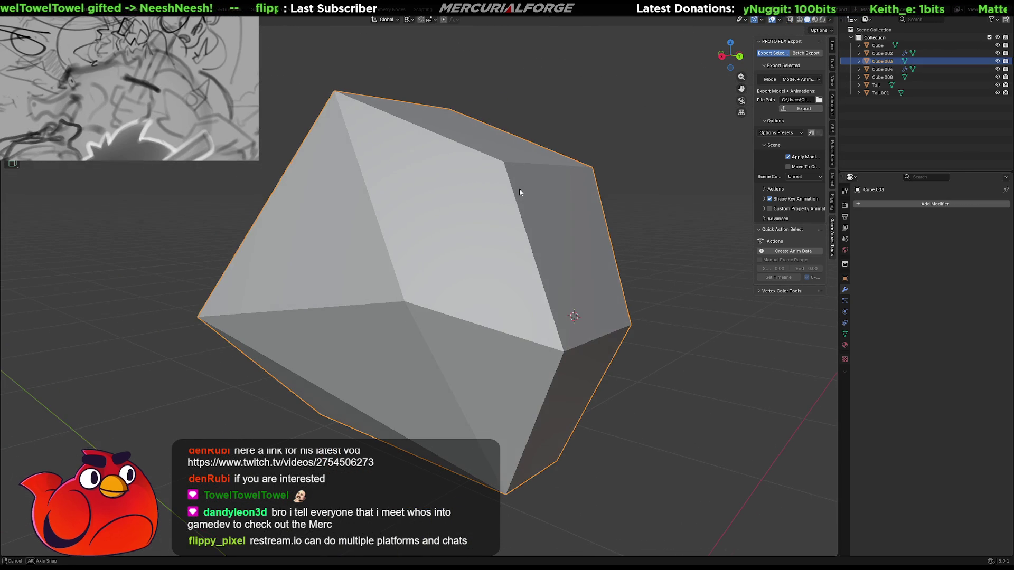
key("Tab")
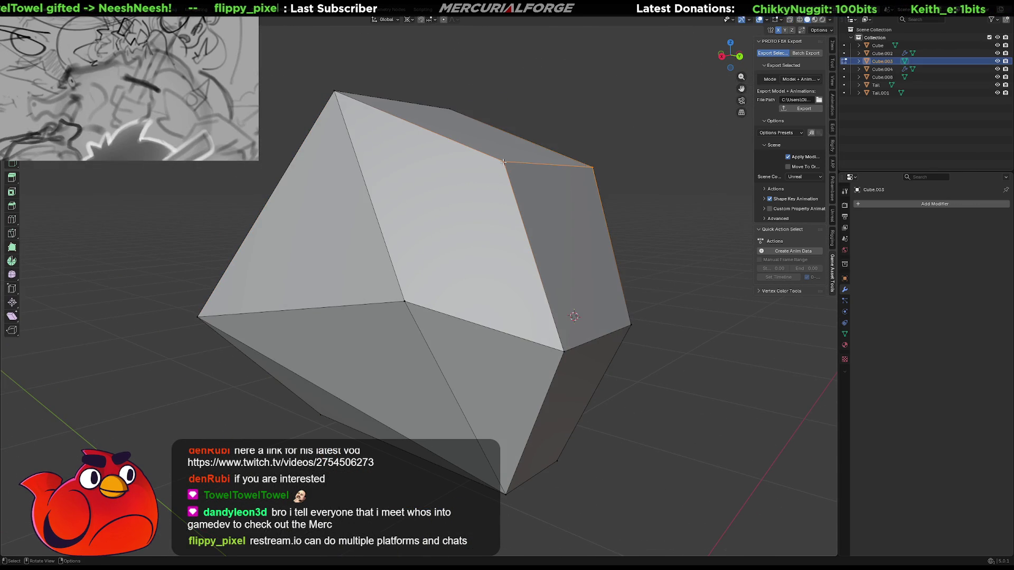
middle_click_drag(398, 300, 357, 143)
left_click(358, 144)
left_click(445, 267, "shift")
mouse_move(445, 268)
middle_mouse_down()
mouse_move(600, 279)
mouse_move(515, 284)
middle_mouse_up()
scroll(475, 269, "down", 4)
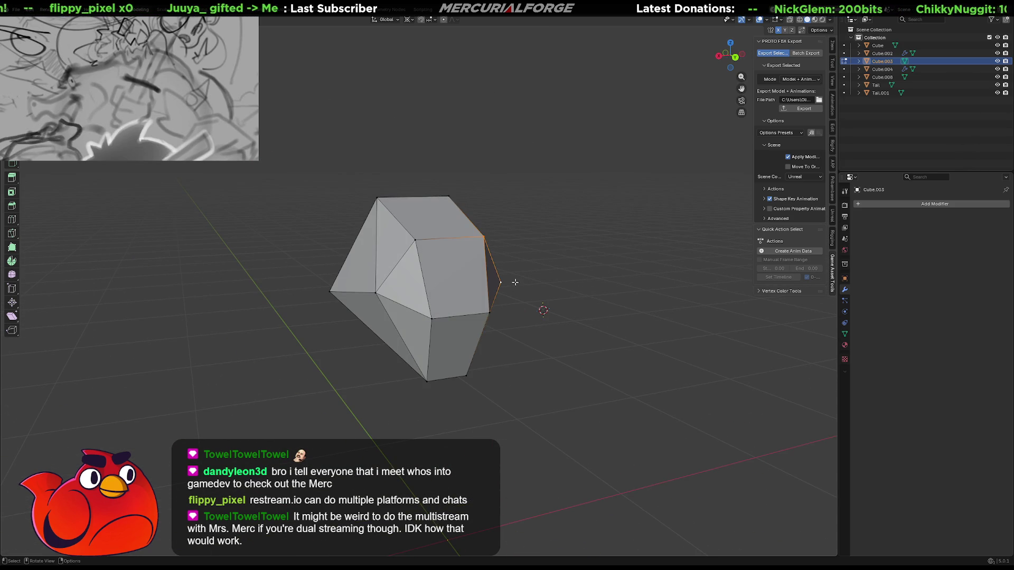
Exit Local View and Edit Mode, clear the selection, and frame the whole creature
key("KP_Divide")
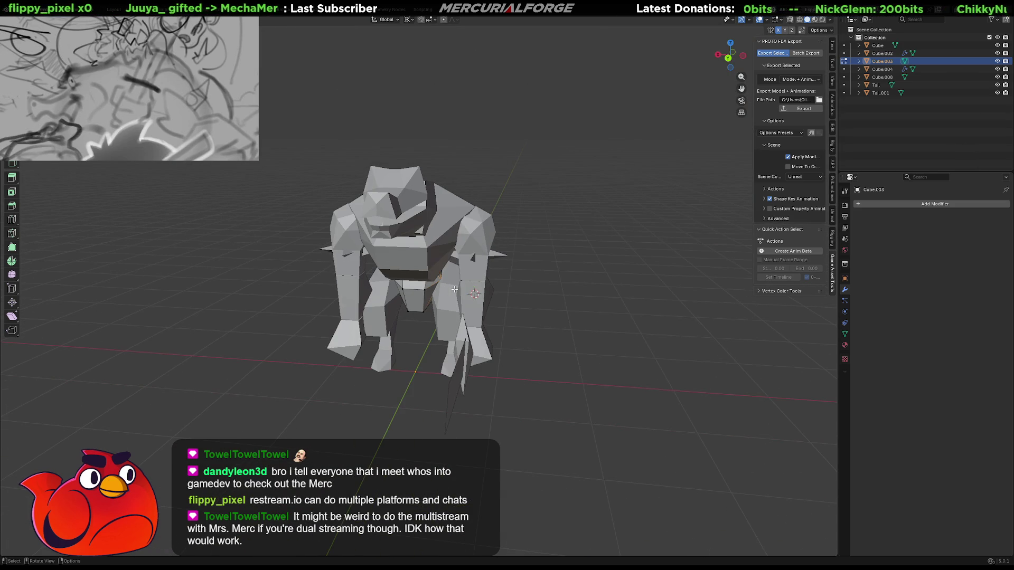
key("Tab")
key("alt+a")
middle_click_drag(531, 290, 561, 280)
scroll(562, 283, "up", 2)
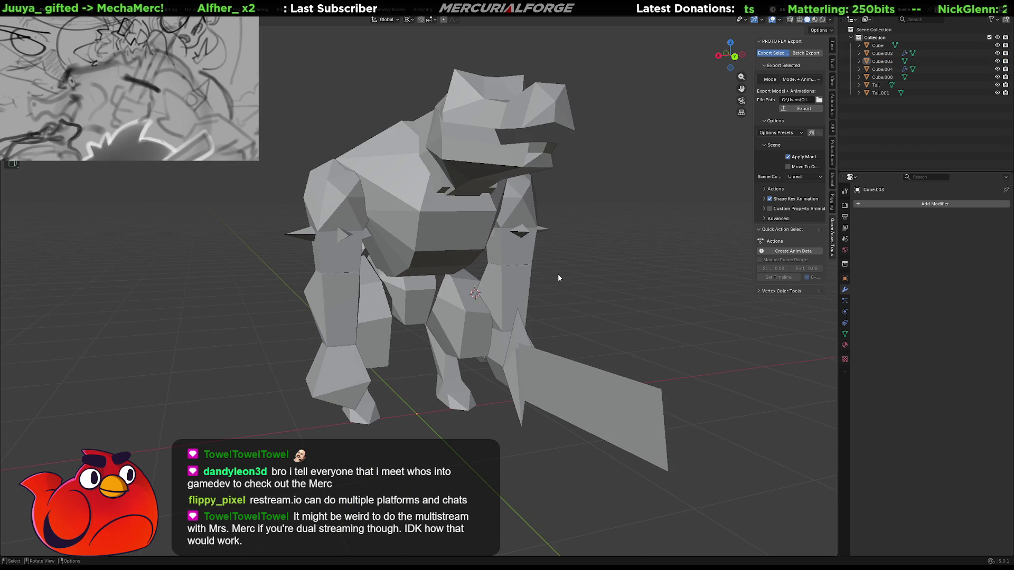
middle_click_drag(558, 277, 562, 287, "shift")
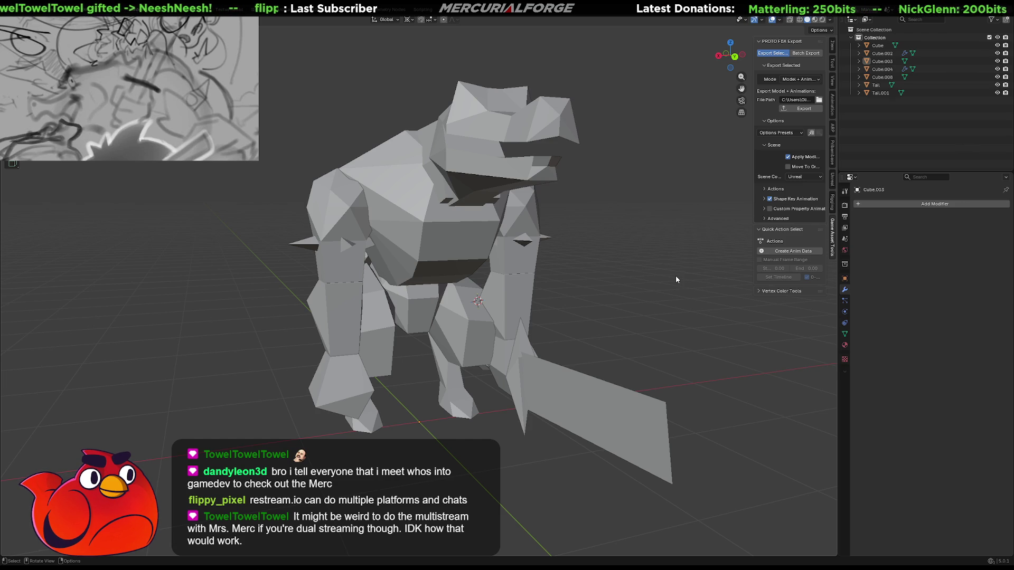
mouse_move(633, 224)
middle_mouse_down()
mouse_move(619, 262)
mouse_move(750, 275)
mouse_move(679, 273)
middle_mouse_up()
Select the arm mesh Cube.002 in Edit Mode and scale up the shoulder-top vertices
mouse_move(662, 272)
middle_mouse_down()
mouse_move(647, 267)
mouse_move(659, 263)
mouse_move(523, 287)
middle_mouse_up()
scroll(290, 230, "up", 5)
middle_click_drag(291, 230, 390, 237)
mouse_move(569, 256)
middle_mouse_down()
mouse_move(524, 272)
mouse_move(560, 267)
mouse_move(358, 254)
mouse_move(461, 284)
mouse_move(454, 292)
mouse_move(471, 288)
mouse_move(454, 288)
middle_mouse_up()
mouse_move(502, 196)
middle_mouse_down()
mouse_move(458, 242)
mouse_move(404, 247)
mouse_move(464, 241)
mouse_move(448, 216)
middle_mouse_up()
left_click(448, 216)
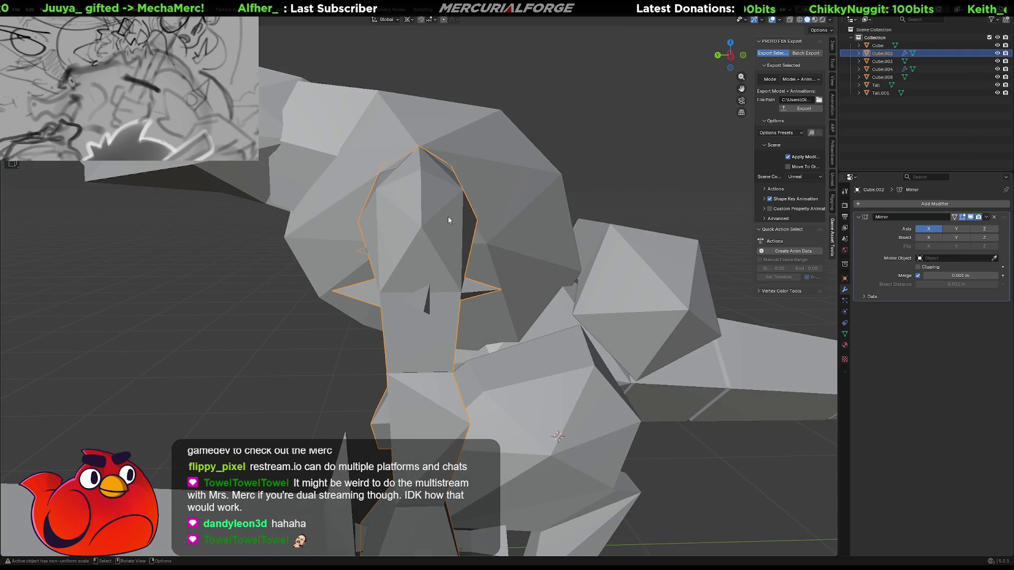
key("Tab")
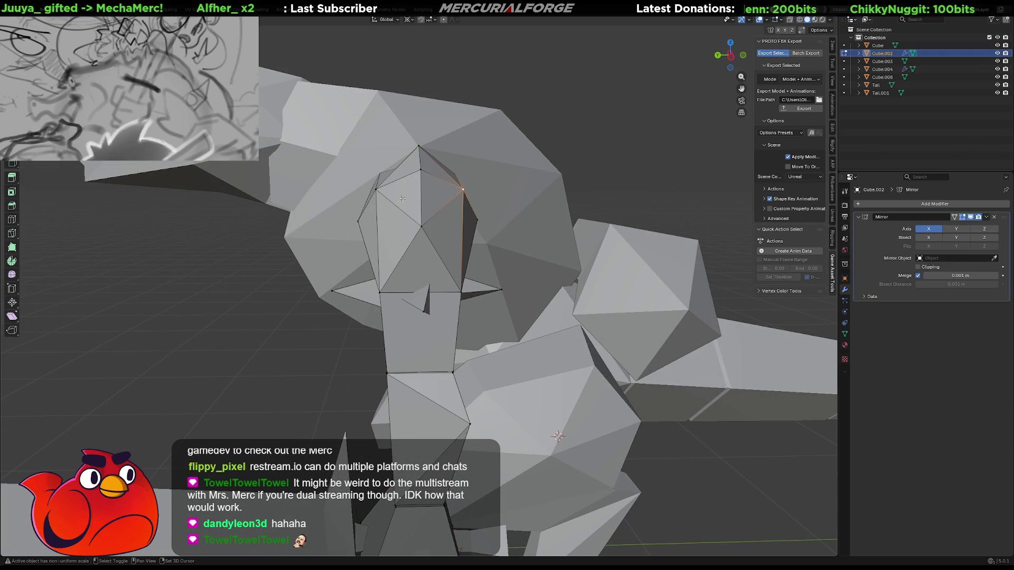
key("period")
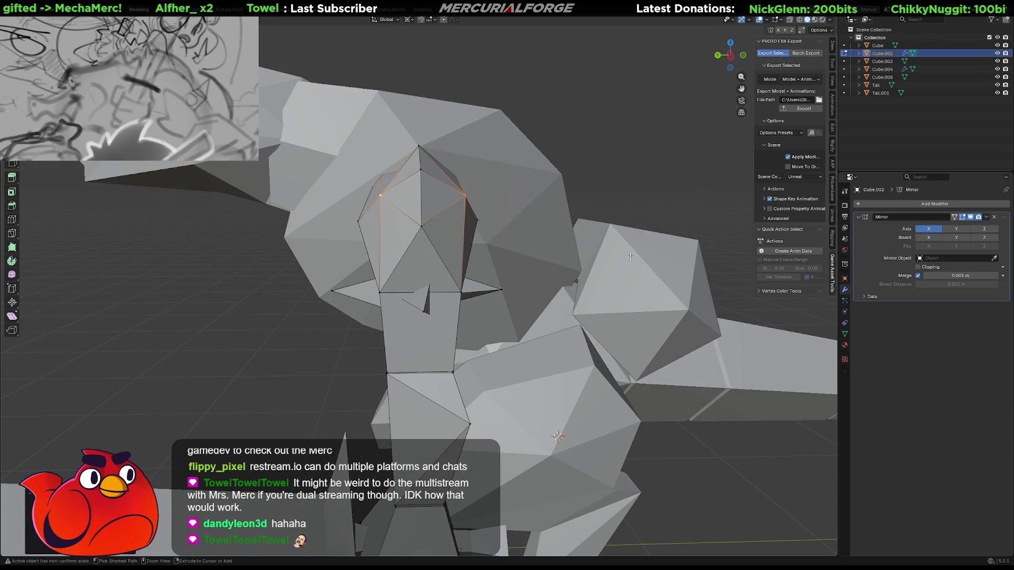
key("Escape")
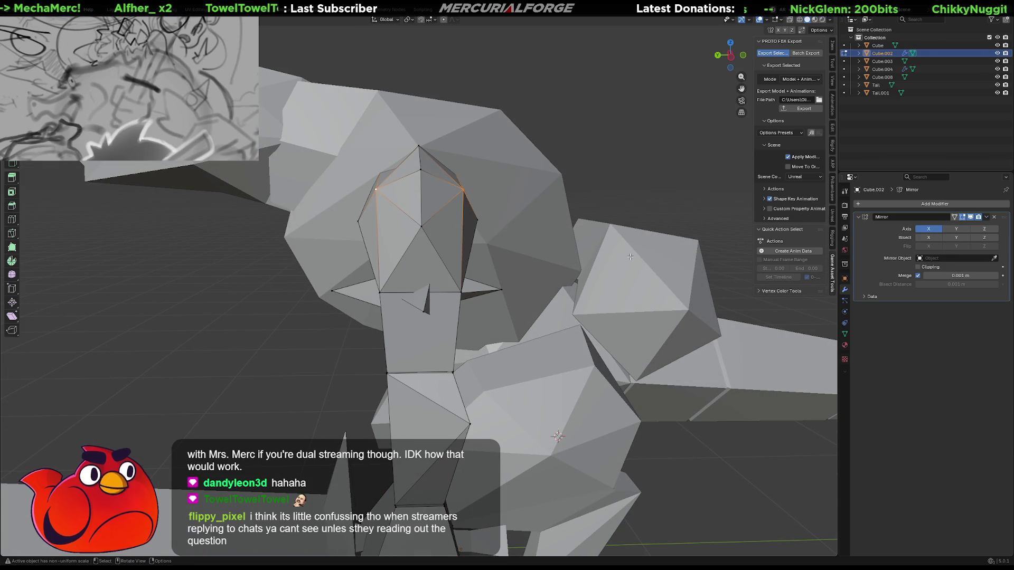
key("g")
key("s")
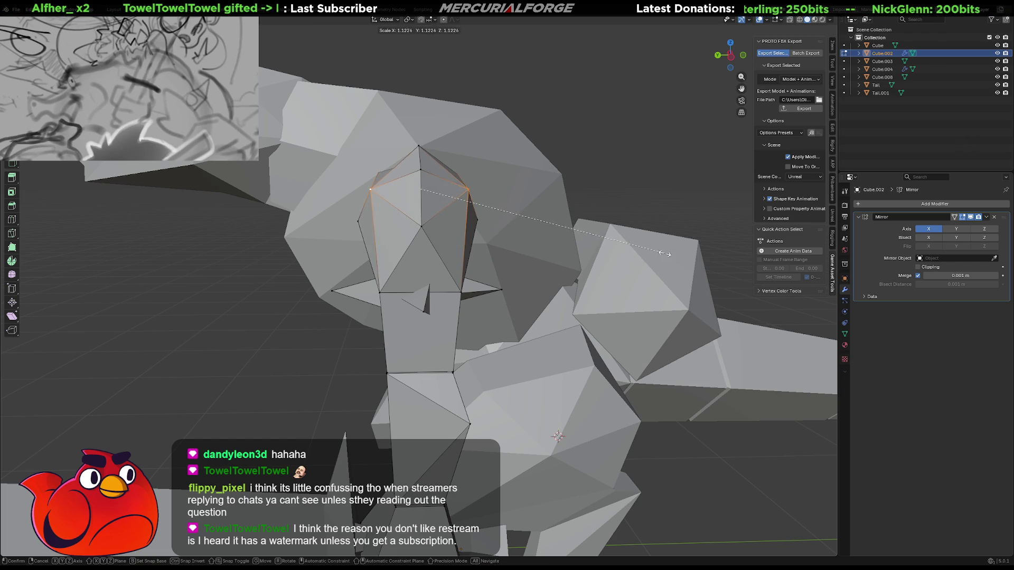
left_click(681, 254)
Shift two shoulder vertices sideways along the X axis to widen the shoulder
mouse_move(421, 215)
middle_mouse_down()
mouse_move(510, 210)
mouse_move(483, 220)
middle_mouse_up()
key("g")
key("z")
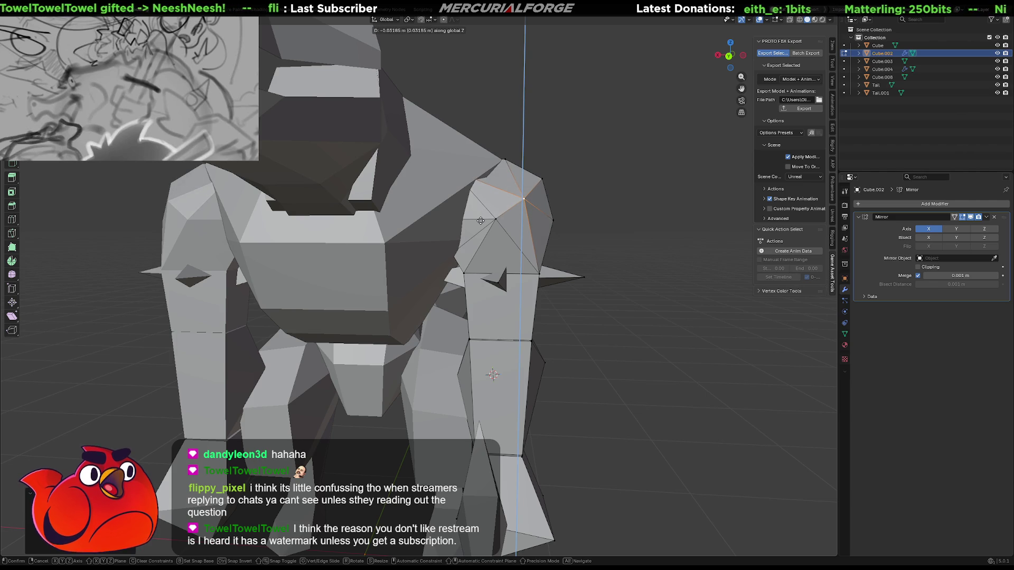
key("y")
key("x")
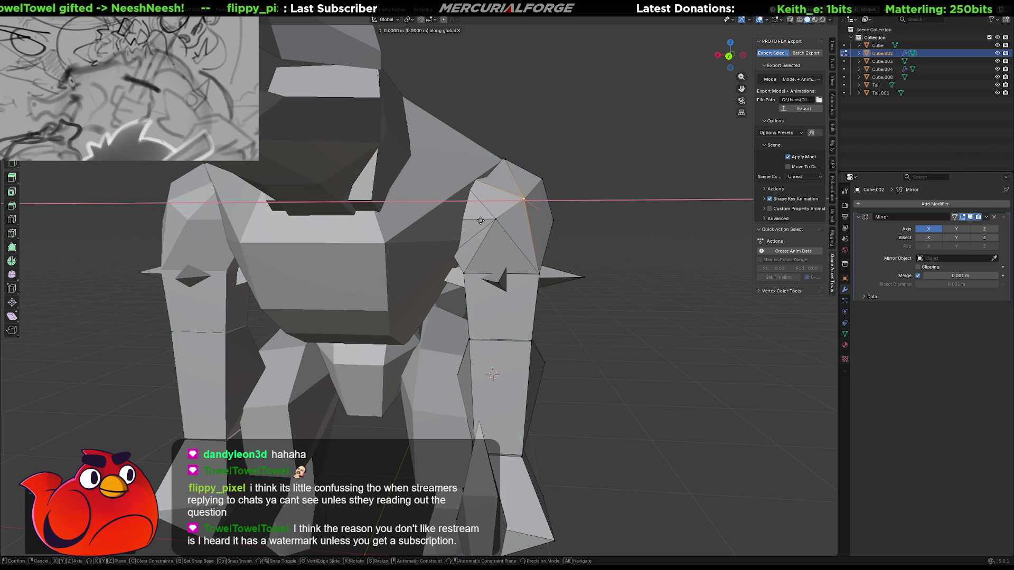
left_click(487, 221)
middle_click_drag(487, 222, 321, 227)
key("g")
key("x")
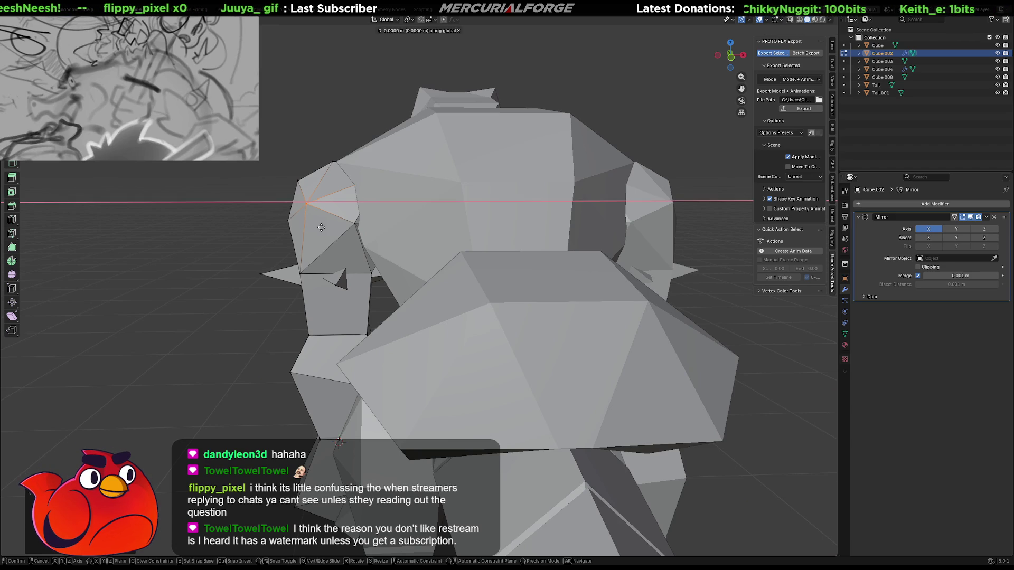
left_click(317, 224)
middle_click_drag(316, 225, 405, 223)
Scale the shoulder faces up slightly and check the result from the front
key("s")
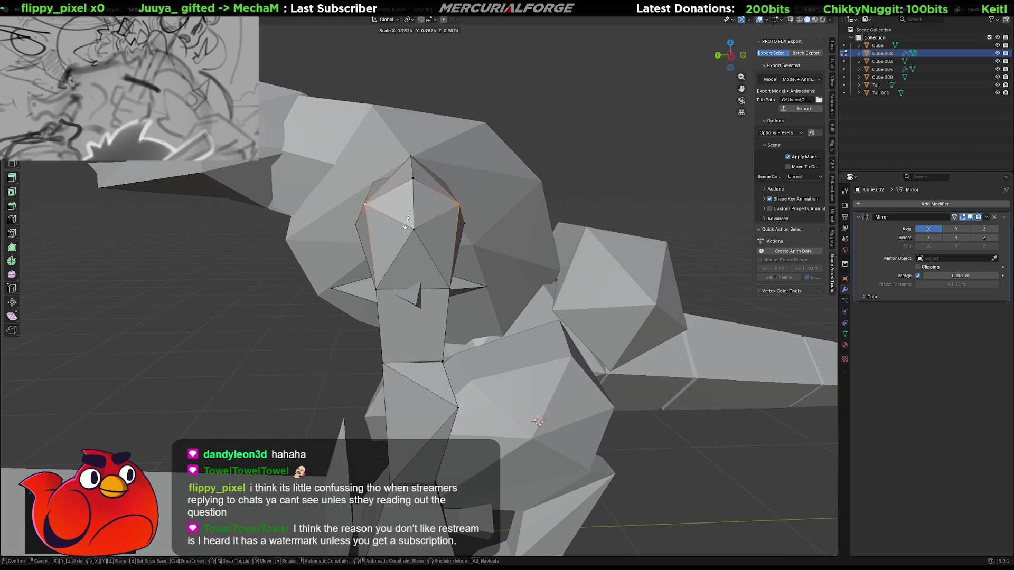
left_click(411, 220)
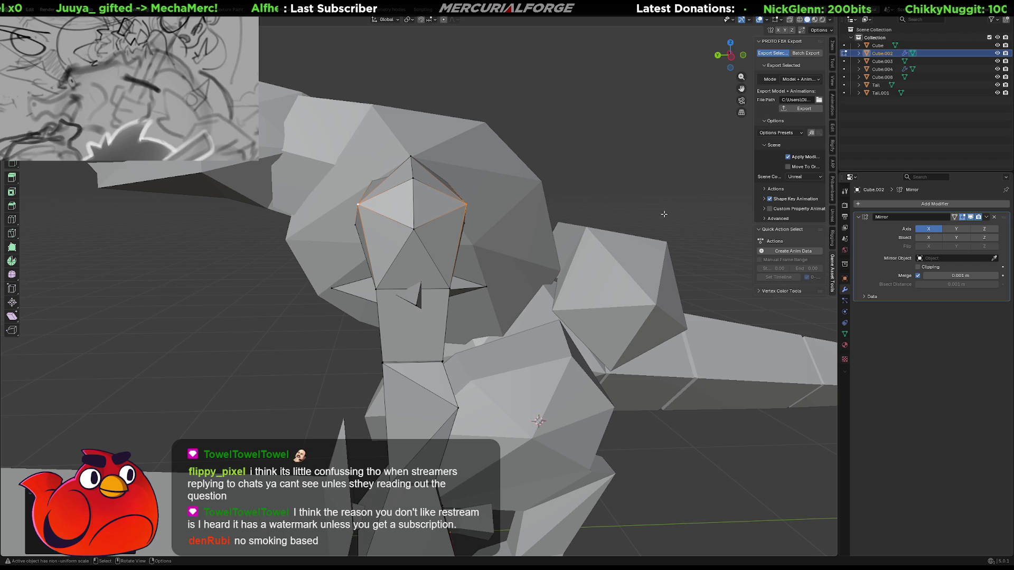
middle_click_drag(603, 208, 664, 202)
scroll(663, 203, "down", 3)
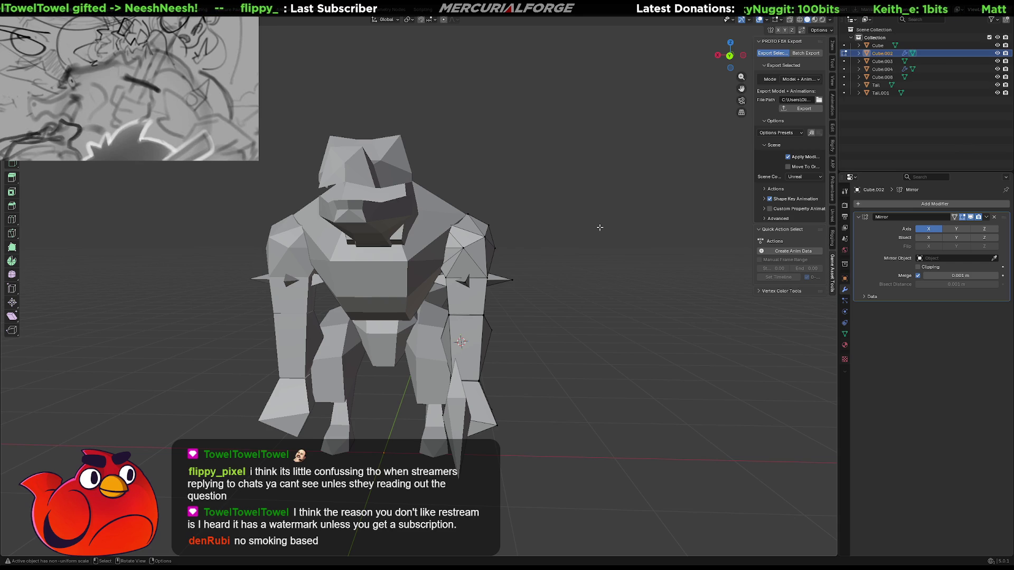
Return Cube.002 to Object Mode, reselect the arm, then start editing the body mesh Cube
scroll(593, 232, "up", 5)
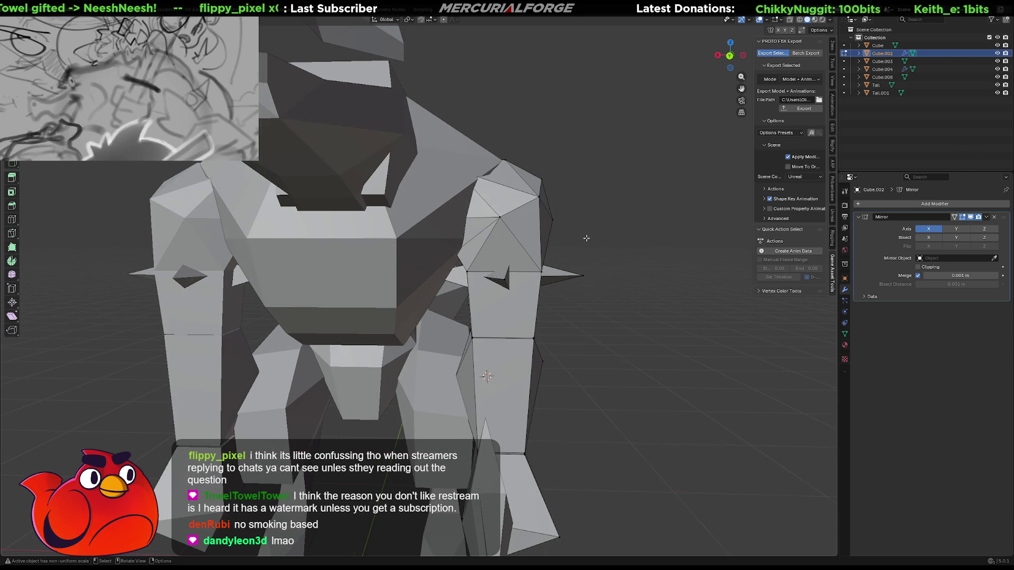
middle_click_drag(587, 238, 557, 248, "shift")
scroll(531, 276, "up", 2)
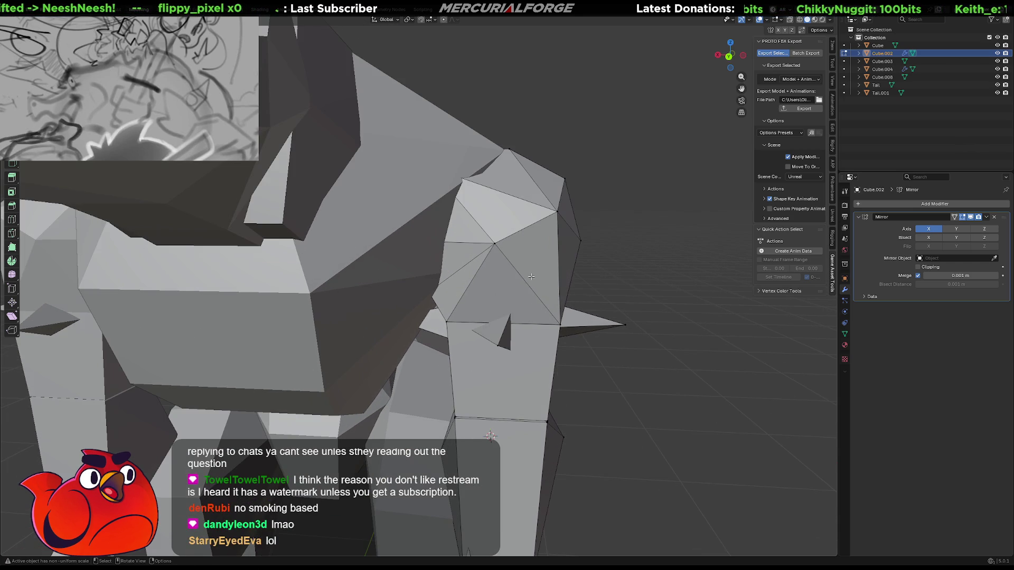
middle_click_drag(512, 271, 451, 274)
scroll(451, 274, "down", 1)
key("Tab")
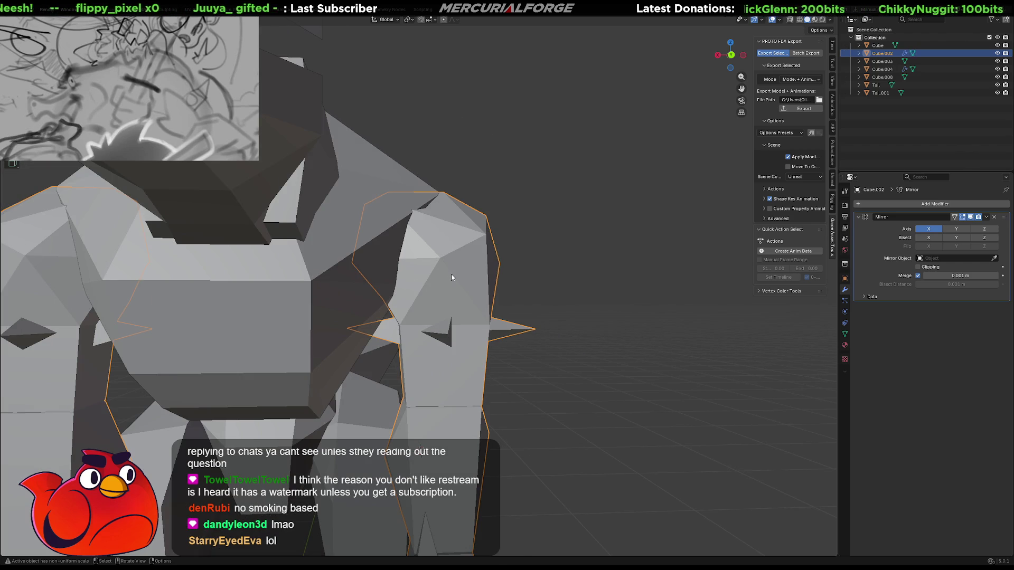
key("m")
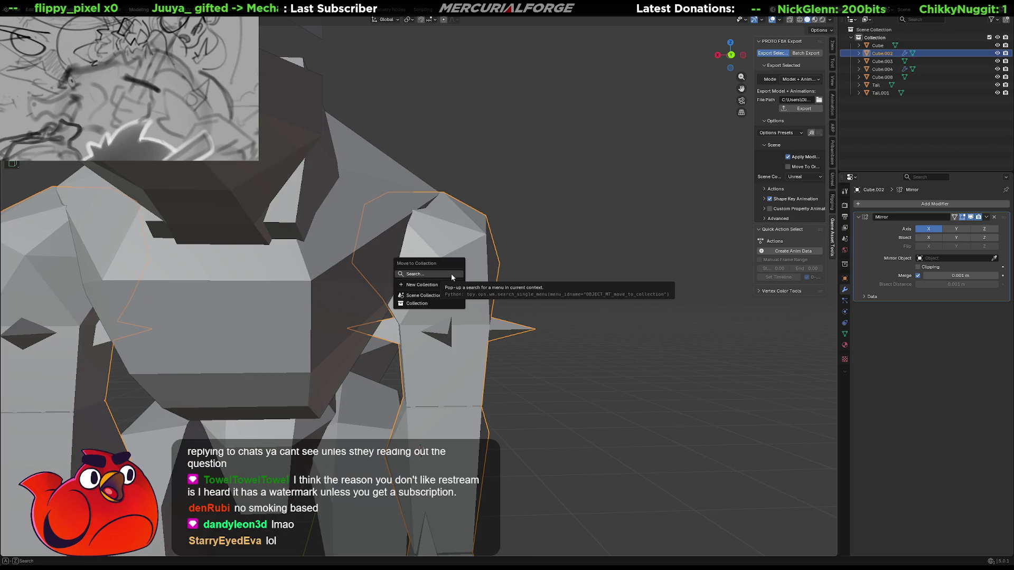
left_click(554, 262)
left_click(458, 281)
mouse_move(457, 281)
middle_mouse_down()
mouse_move(468, 293)
mouse_move(347, 289)
mouse_move(423, 290)
mouse_move(412, 301)
mouse_move(470, 267)
mouse_move(450, 271)
mouse_move(544, 279)
mouse_move(496, 276)
mouse_move(515, 279)
mouse_move(474, 237)
mouse_move(489, 270)
middle_mouse_up()
left_click(468, 229)
key("Tab")
Nudge a body vertex along X and leave Edit Mode on Cube
key("g")
key("x")
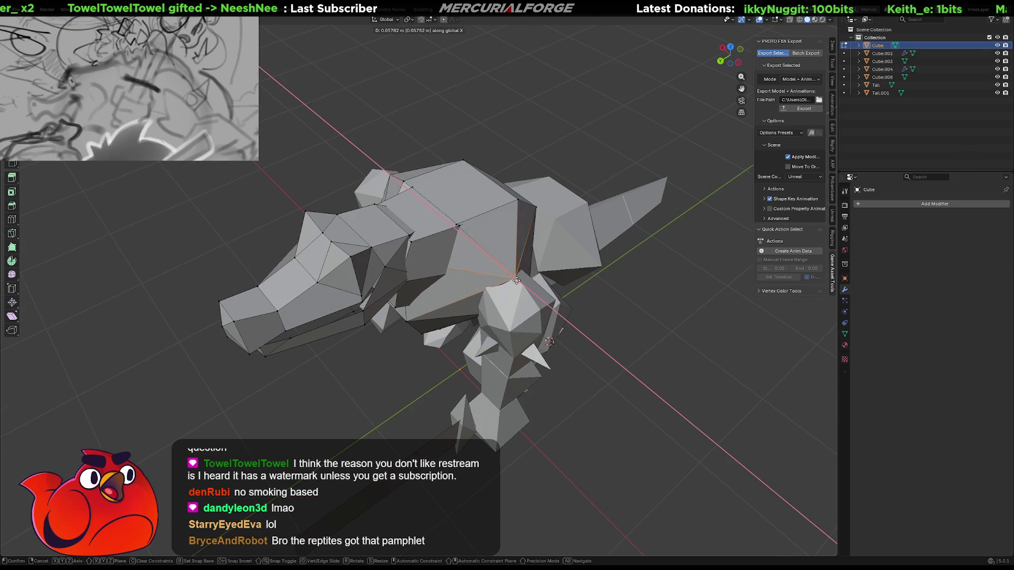
mouse_move(516, 280)
middle_mouse_down()
mouse_move(534, 216)
mouse_move(522, 264)
middle_mouse_up()
key("Escape")
key("Tab")
Select the whole linked right arm in Cube.002 and move it along X and Z
left_click(520, 285)
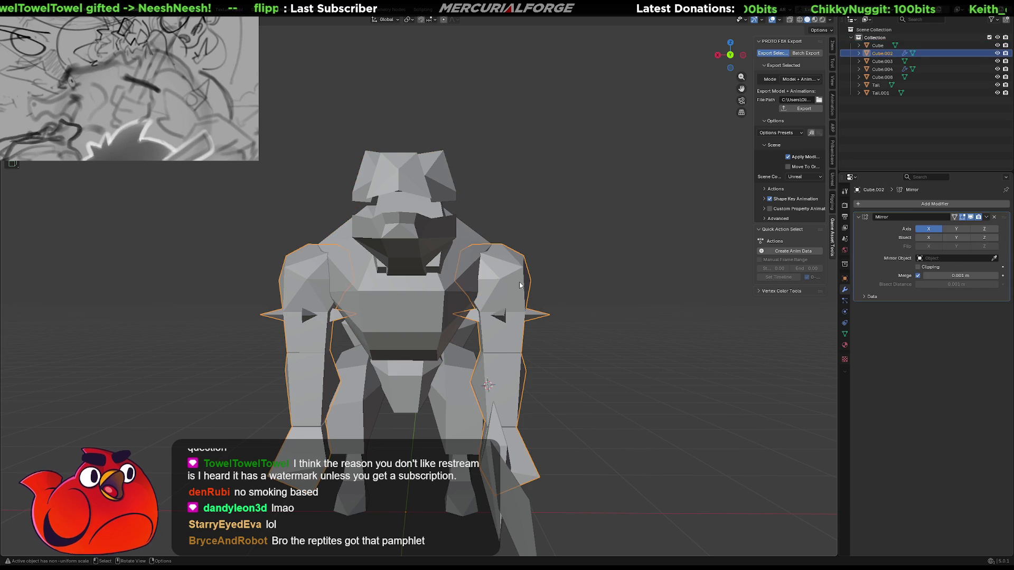
key("Tab")
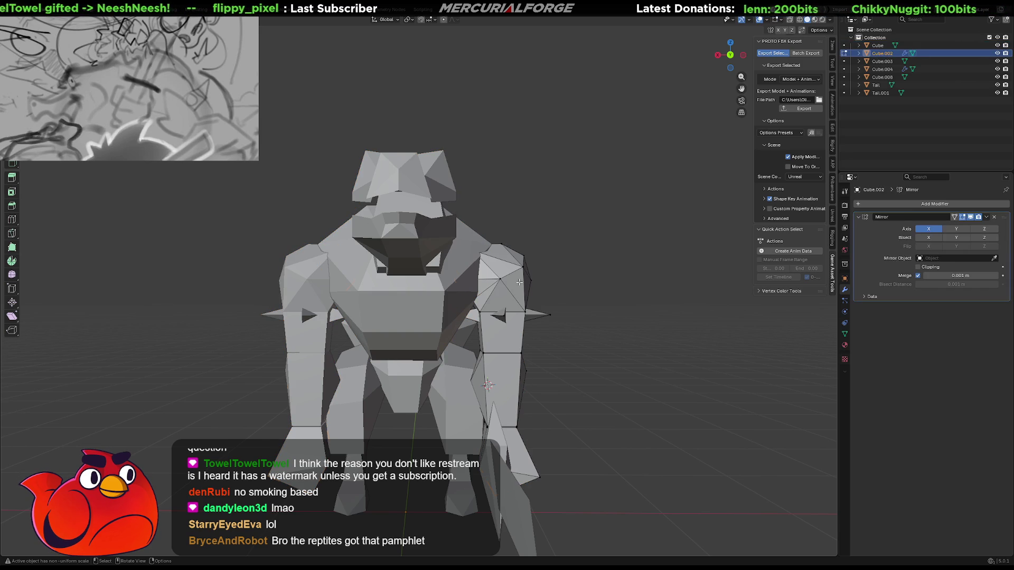
mouse_move(642, 169)
left_mouse_down()
mouse_move(573, 390)
mouse_move(470, 552)
left_mouse_up()
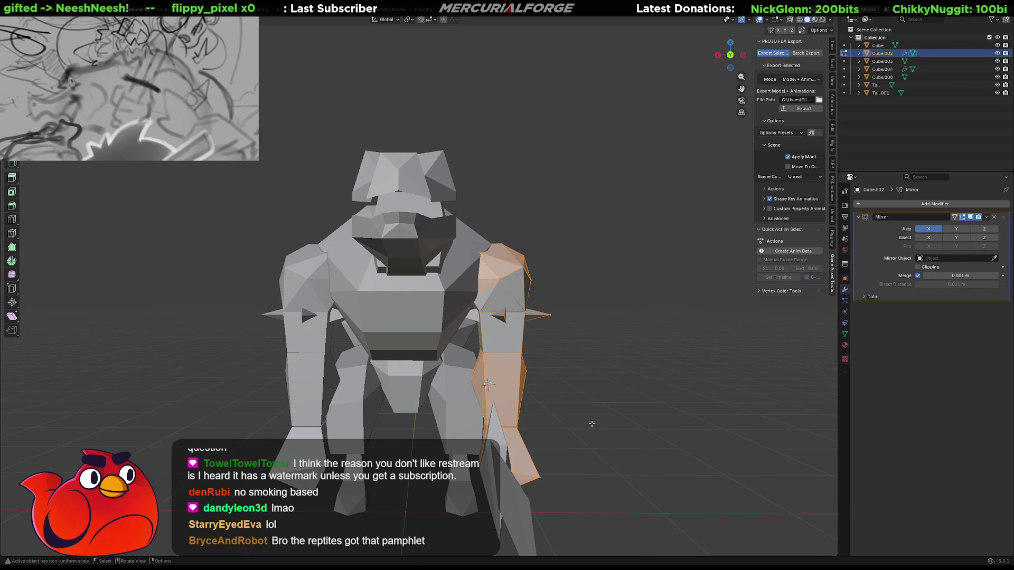
key("ctrl+l")
key("g")
key("z")
key("x")
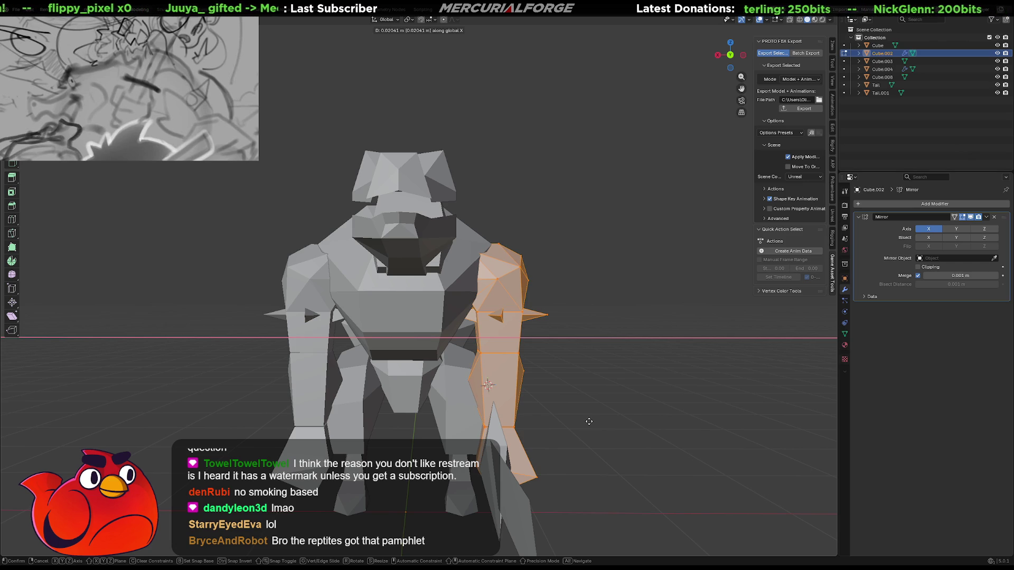
key("z")
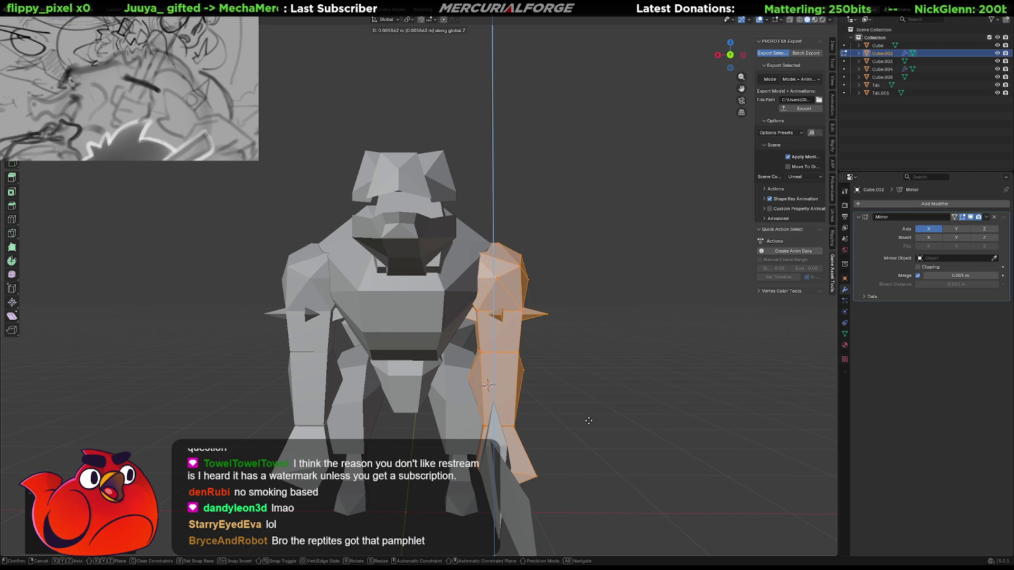
mouse_move(589, 421)
middle_mouse_down()
mouse_move(552, 383)
mouse_move(561, 281)
mouse_move(443, 377)
mouse_move(467, 365)
mouse_move(507, 438)
mouse_move(442, 319)
mouse_move(370, 302)
mouse_move(344, 267)
mouse_move(563, 303)
middle_mouse_up()
Move and rotate the sword Cube.008 to place it in the creature's hand
key("Tab")
left_click(467, 366)
key("g")
left_click(516, 454)
key("g")
right_click(343, 265)
key("r")
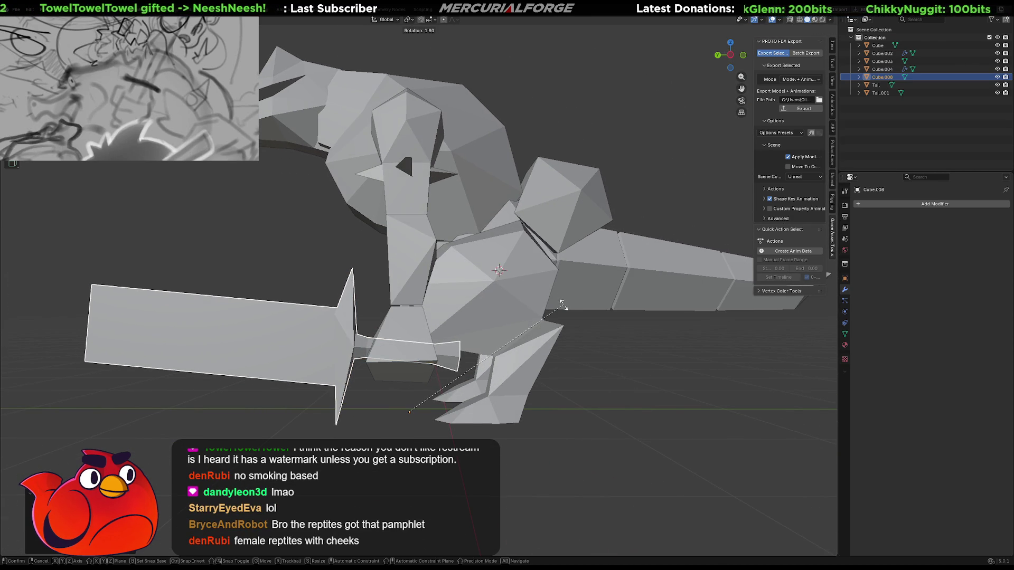
key("g")
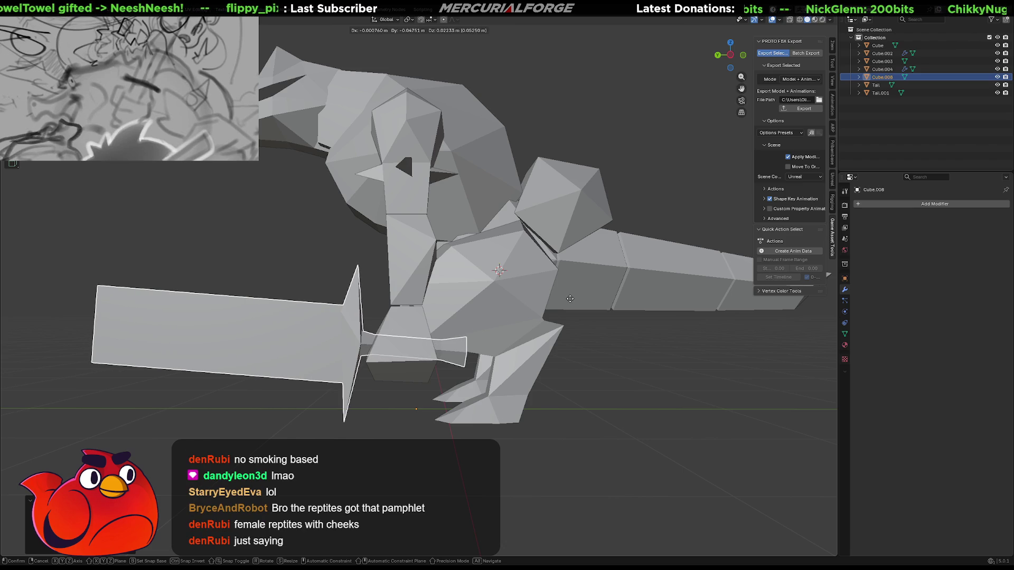
left_click(568, 299)
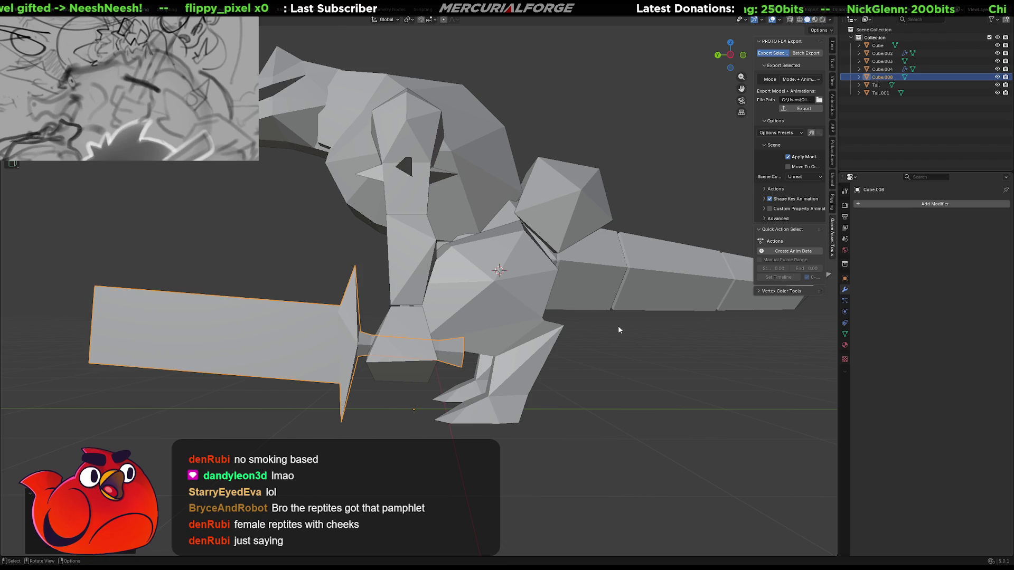
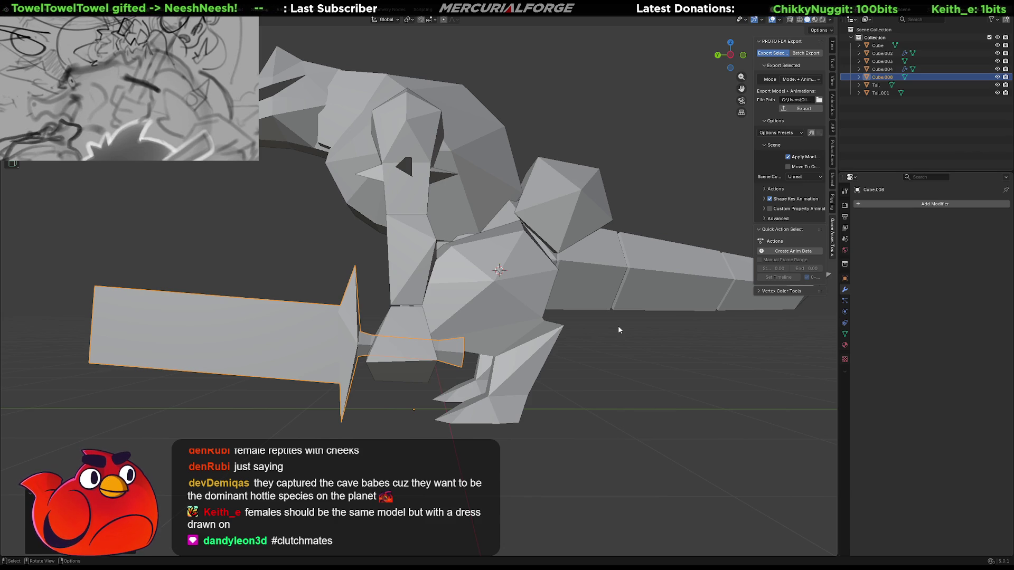
In Edit Mode, select the blade's two end edges and nudge them slightly to taper the blade
mouse_move(534, 298)
middle_mouse_down()
mouse_move(561, 315)
mouse_move(675, 314)
mouse_move(643, 328)
mouse_move(572, 309)
mouse_move(491, 315)
mouse_move(684, 278)
mouse_move(666, 296)
mouse_move(611, 301)
middle_mouse_up()
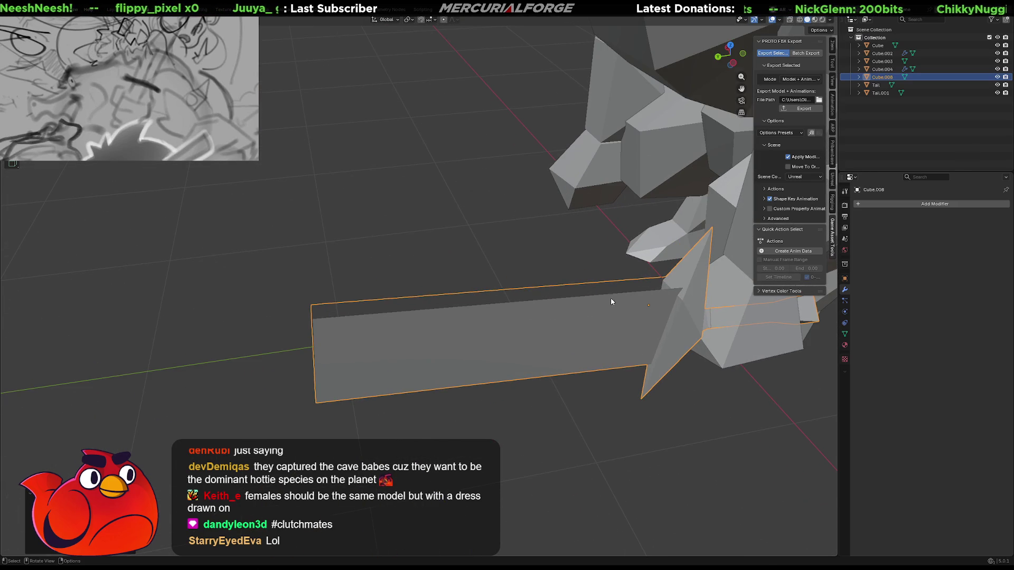
key("Tab")
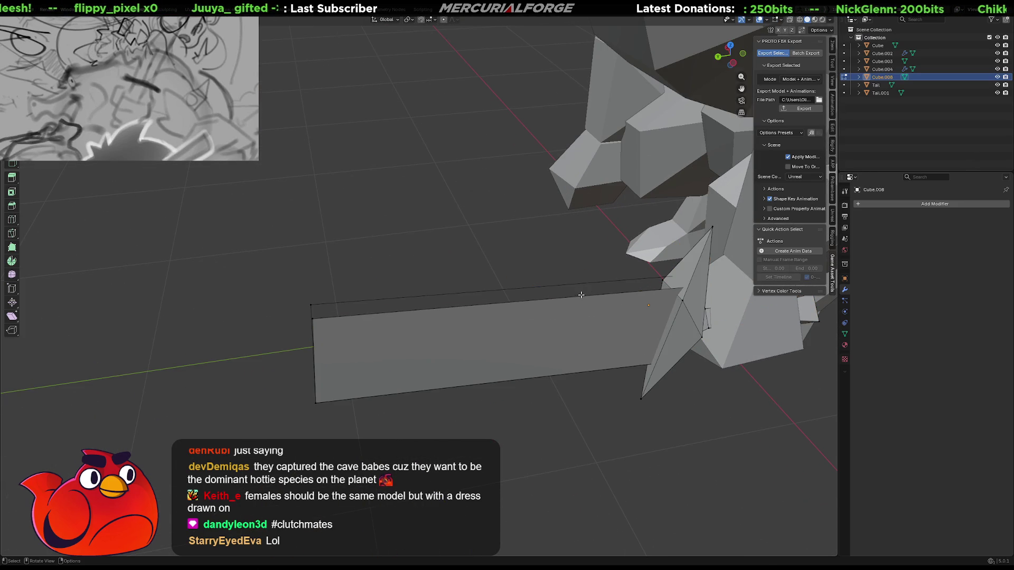
left_click(573, 286)
mouse_move(573, 285)
middle_mouse_down()
mouse_move(586, 267)
mouse_move(617, 268)
mouse_move(502, 300)
mouse_move(615, 287)
mouse_move(535, 294)
mouse_move(577, 288)
mouse_move(587, 270)
middle_mouse_up()
left_click(604, 271)
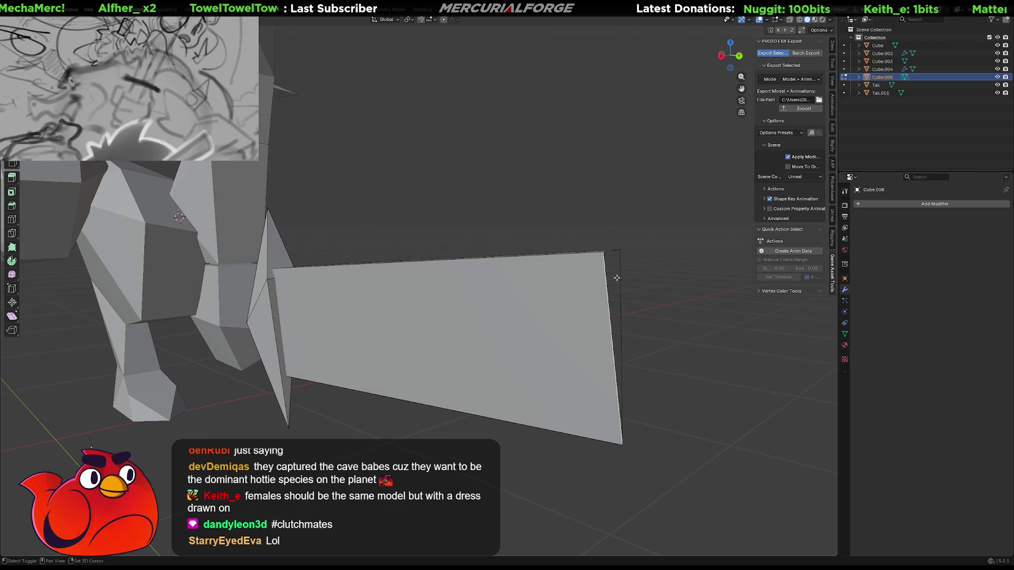
left_click(620, 276, "shift")
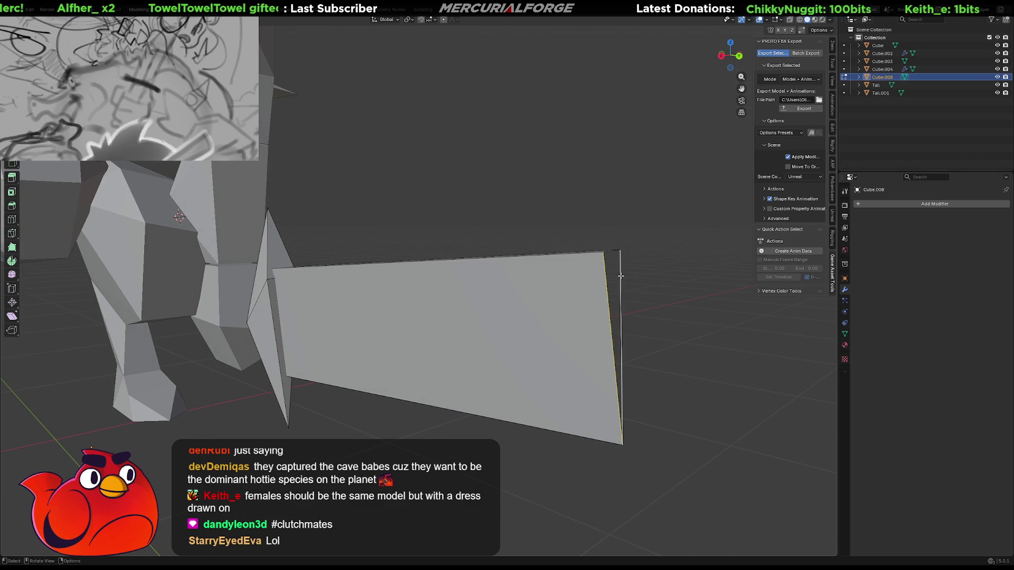
key("g")
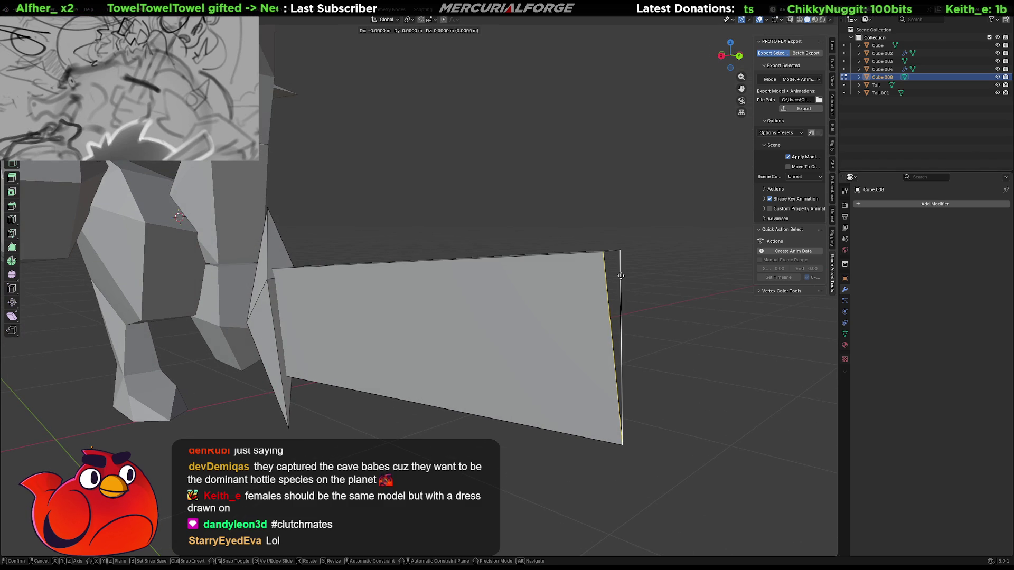
left_click(620, 275)
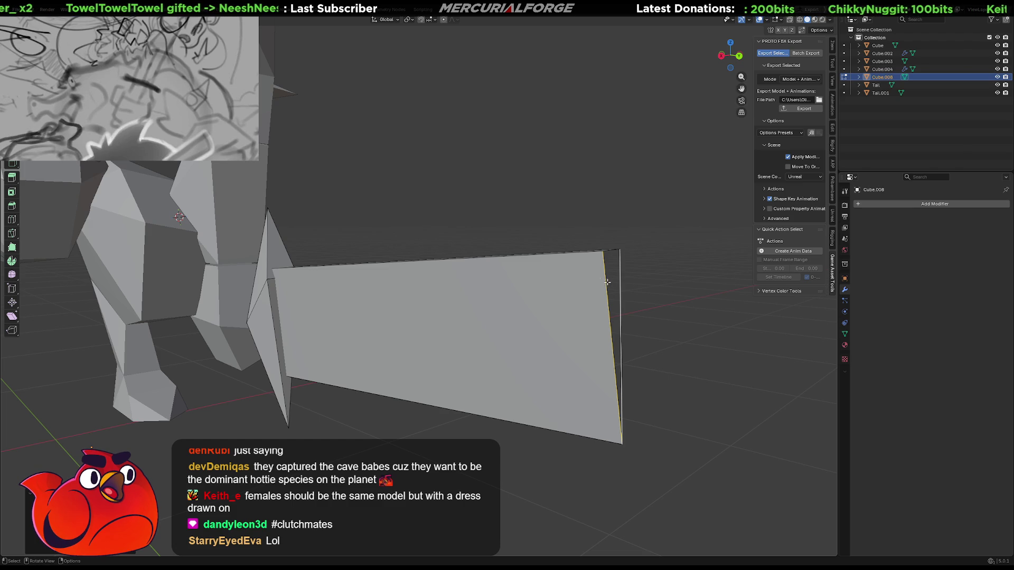
mouse_move(636, 283)
middle_mouse_down()
mouse_move(550, 296)
mouse_move(530, 285)
mouse_move(584, 274)
mouse_move(570, 259)
mouse_move(602, 211)
mouse_move(595, 267)
middle_mouse_up()
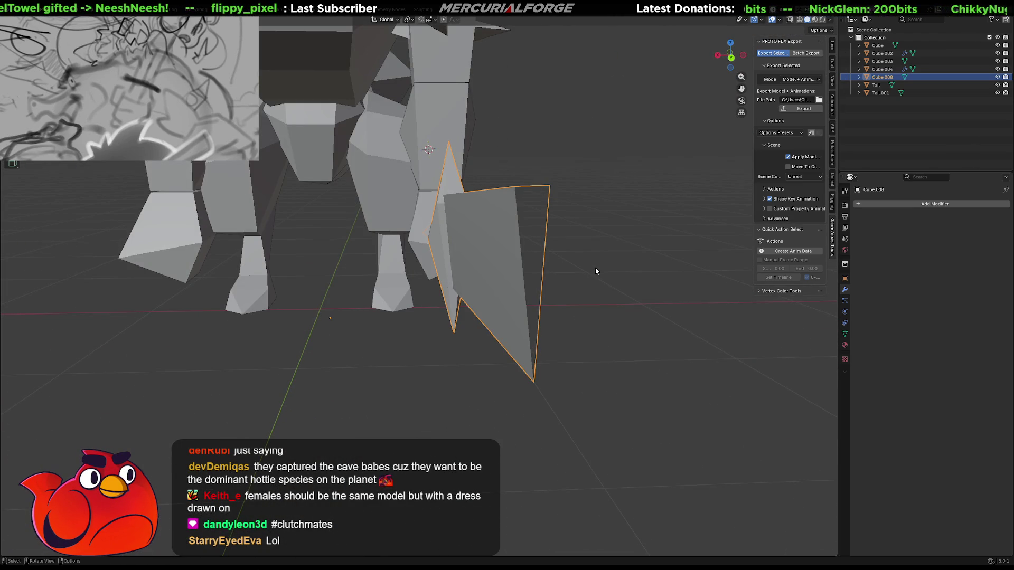
Switch to wireframe shading, frame the sword, and show its Transform values in the Item tab
key("shift+z")
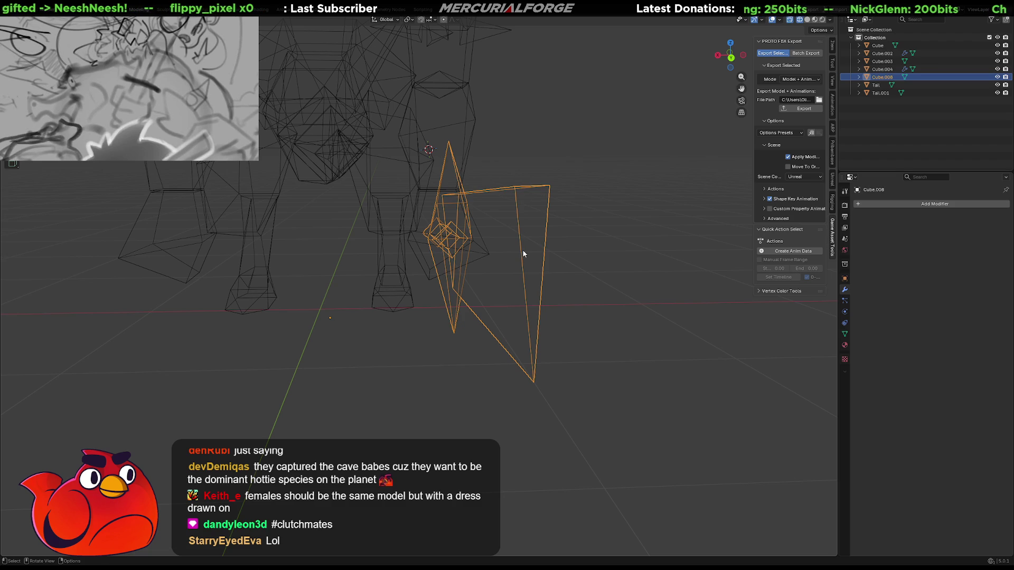
mouse_move(548, 242)
middle_mouse_down("shift")
mouse_move(508, 262)
mouse_move(519, 255)
mouse_move(515, 268)
middle_mouse_up("shift")
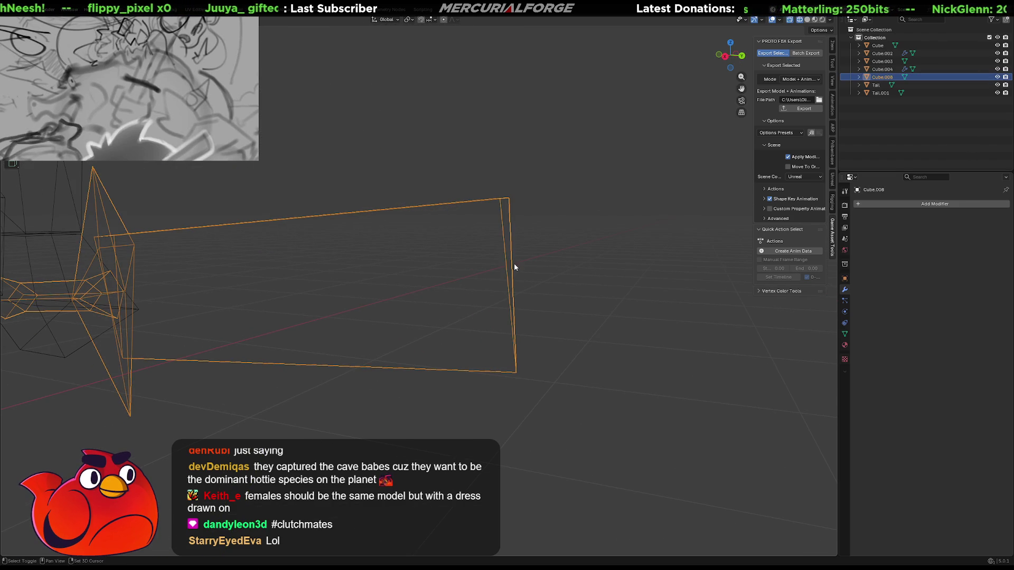
left_click(806, 20)
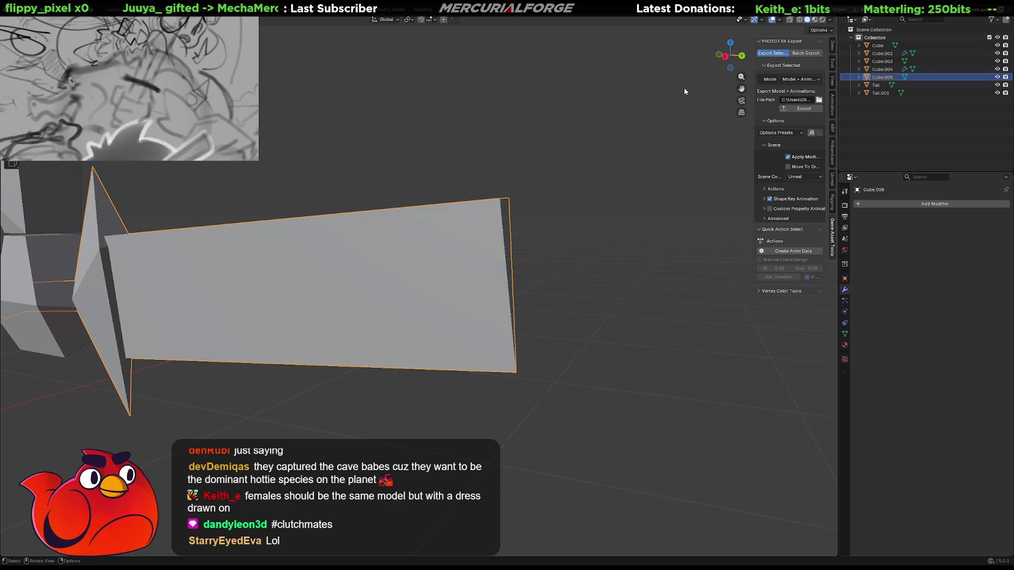
key("shift+z")
mouse_move(524, 278)
middle_mouse_down()
mouse_move(426, 287)
mouse_move(292, 276)
mouse_move(451, 276)
mouse_move(417, 275)
middle_mouse_up()
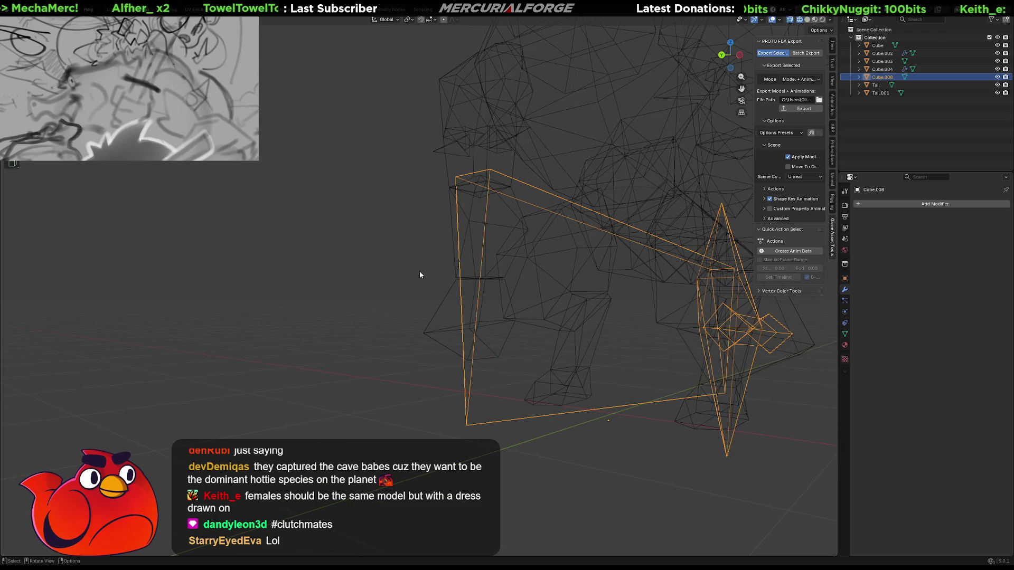
mouse_move(613, 287)
middle_mouse_down()
mouse_move(566, 299)
mouse_move(500, 272)
mouse_move(485, 231)
mouse_move(432, 240)
mouse_move(524, 249)
mouse_move(483, 276)
mouse_move(627, 278)
mouse_move(417, 274)
middle_mouse_up()
left_click(832, 46)
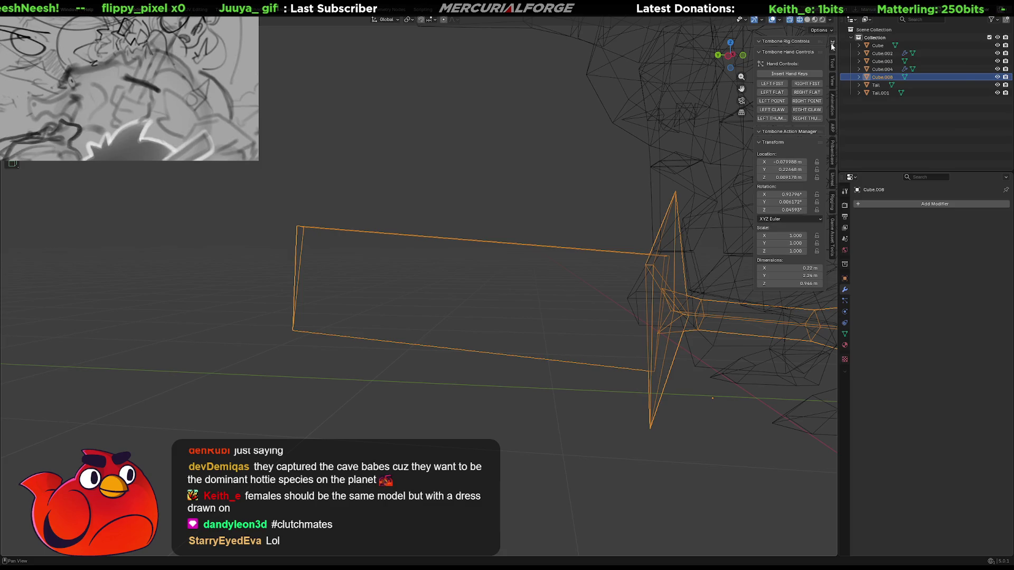
Set all of the sword's Location and Rotation values to 0
left_click_drag(795, 163, 781, 210)
type("0")
key("Return")
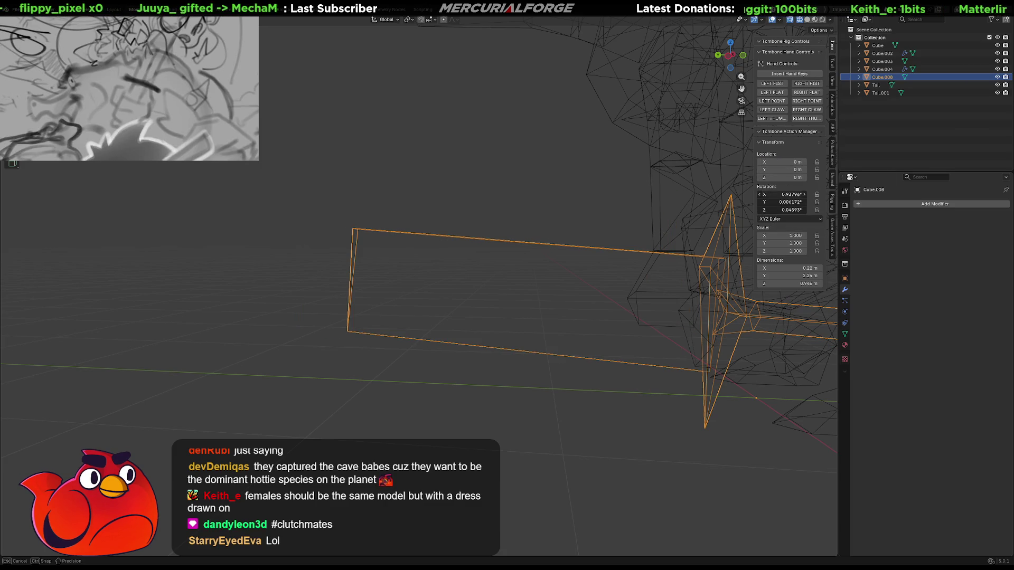
type("0")
key("Return")
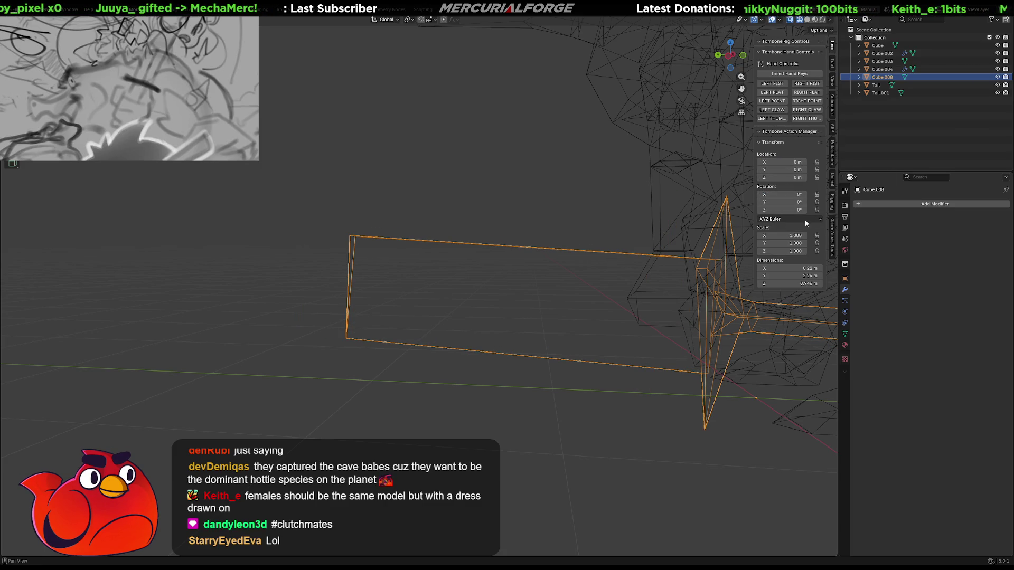
Test-rotate the sword, then clear its rotation back to zero with Alt+R
mouse_move(700, 266)
middle_mouse_down()
mouse_move(466, 249)
mouse_move(630, 246)
mouse_move(645, 279)
mouse_move(546, 258)
mouse_move(556, 255)
middle_mouse_up()
key("r")
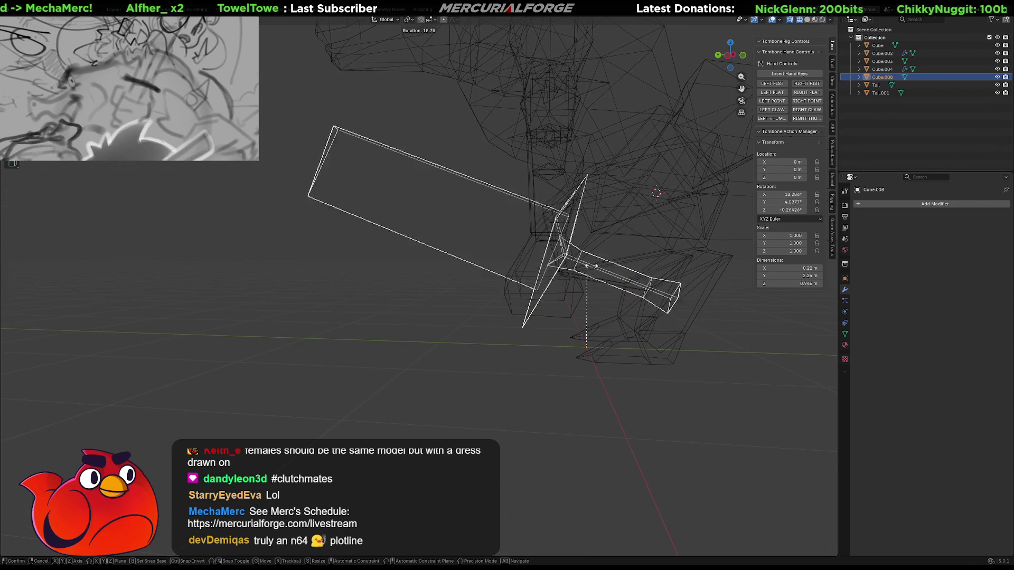
left_click(652, 325)
mouse_move(651, 325)
middle_mouse_down()
mouse_move(603, 275)
mouse_move(668, 277)
middle_mouse_up()
key("alt+r")
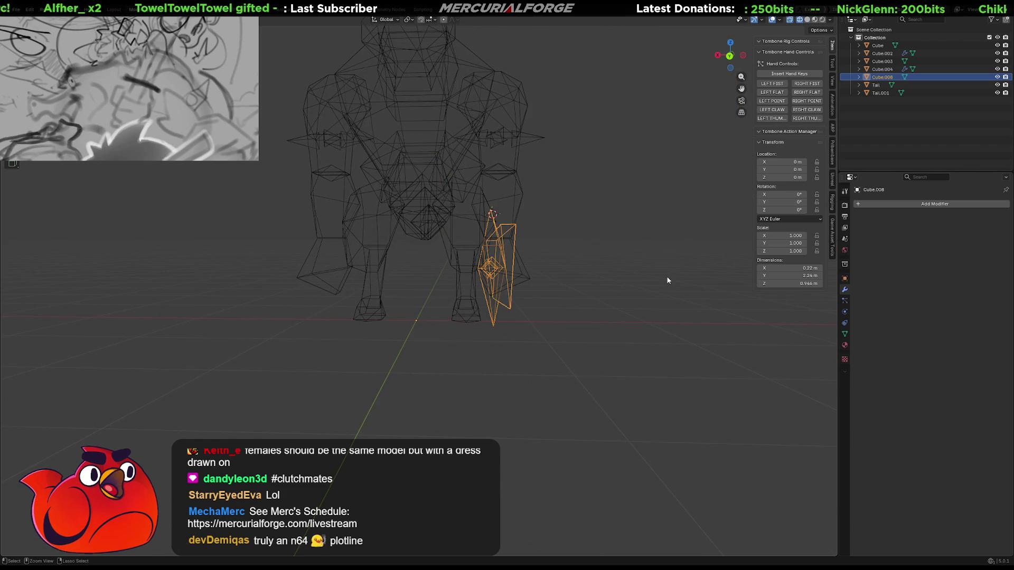
mouse_move(590, 255)
middle_mouse_down()
mouse_move(573, 310)
mouse_move(592, 315)
mouse_move(593, 268)
mouse_move(528, 270)
middle_mouse_up()
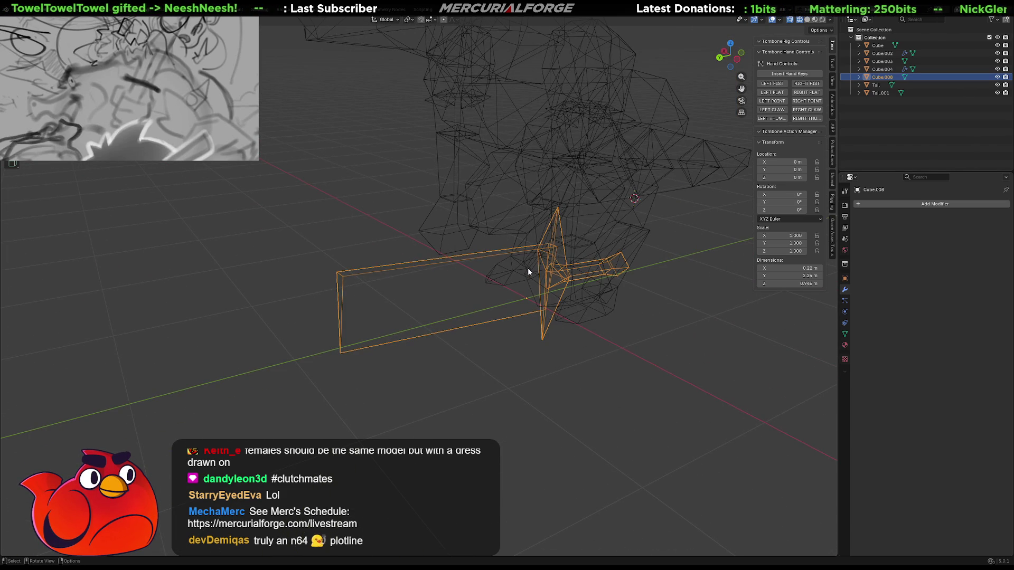
left_click(7, 8)
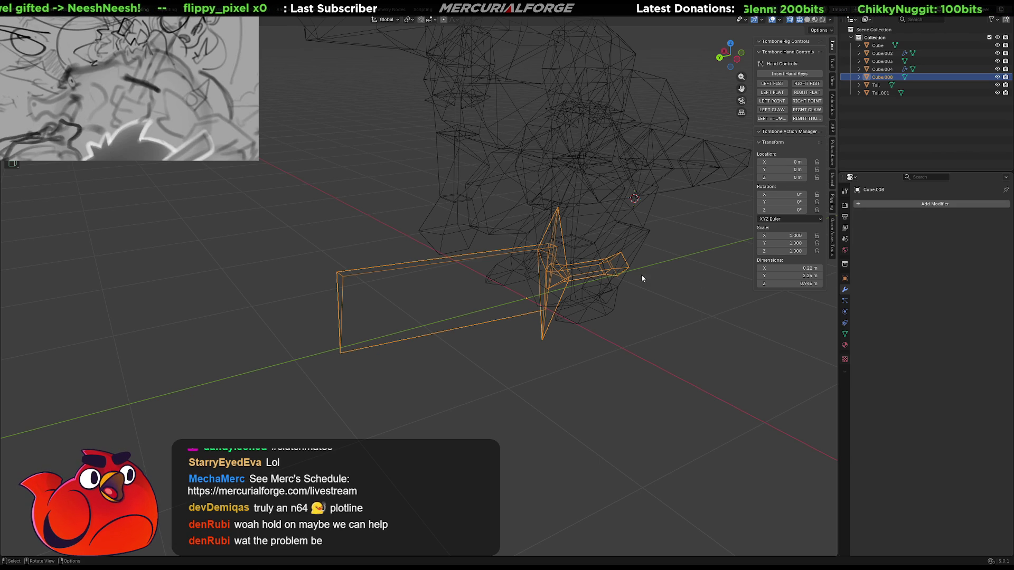
Save an incremental copy of the project file with Ctrl+Alt+S
left_click(15, 9)
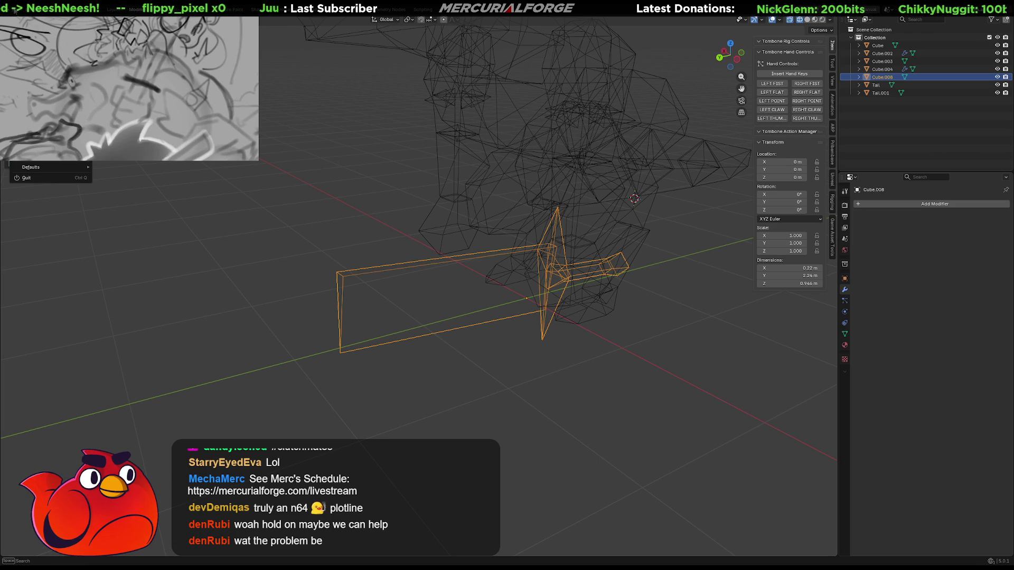
key("ctrl+alt+s")
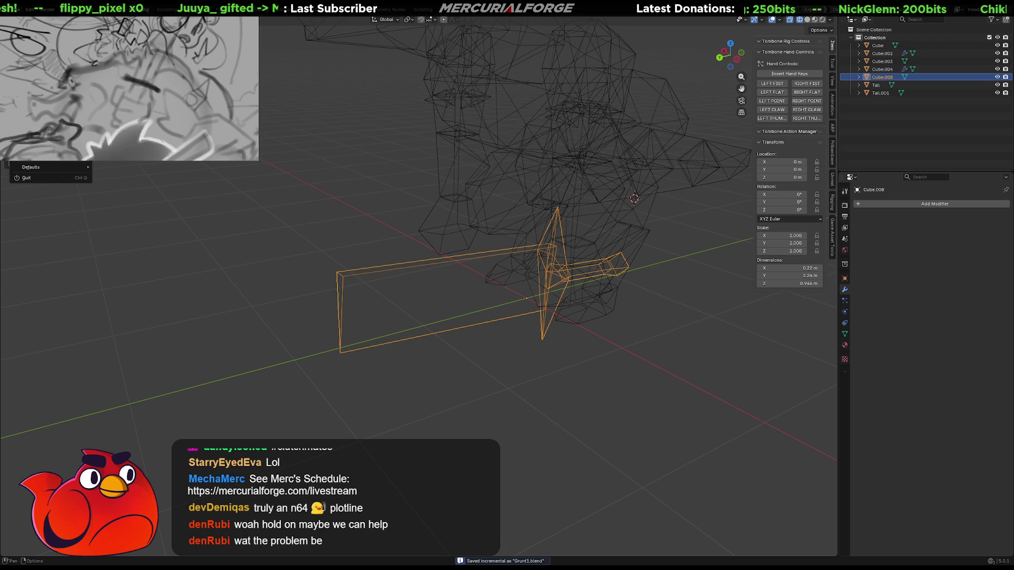
left_click(42, 132)
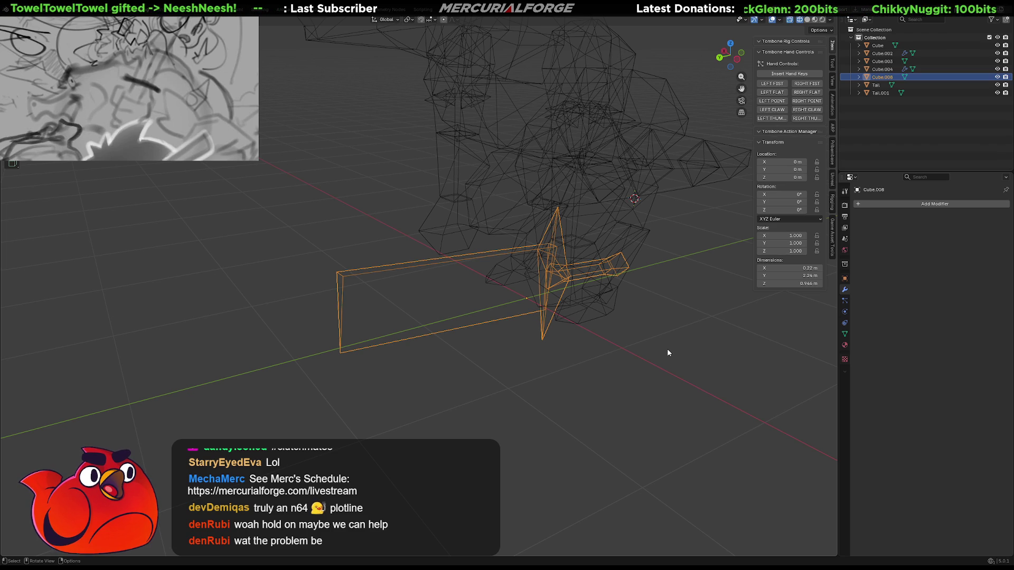
key("r")
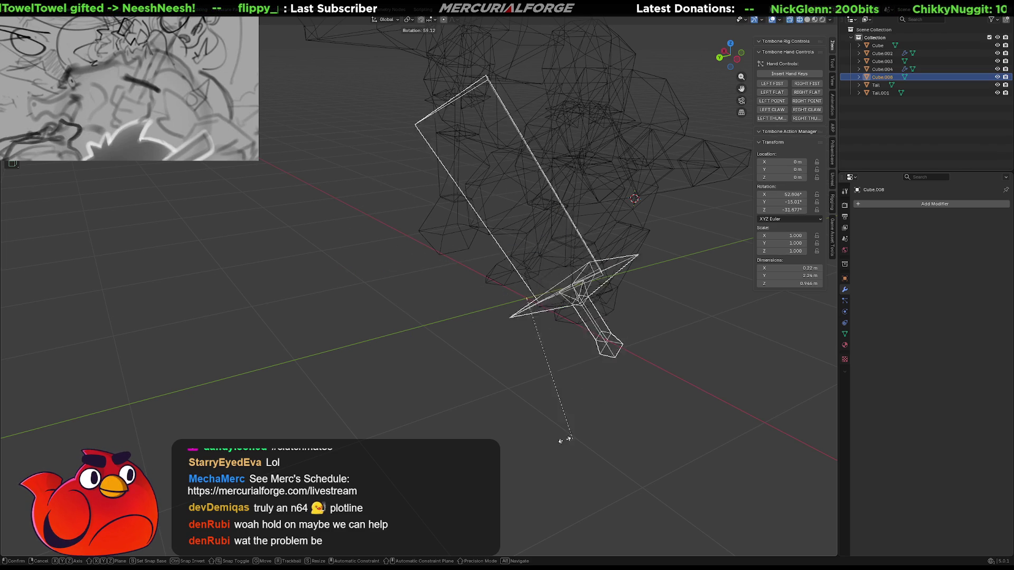
right_click(628, 320)
mouse_move(627, 318)
middle_mouse_down()
mouse_move(639, 378)
mouse_move(648, 314)
mouse_move(597, 302)
middle_mouse_up()
key("r")
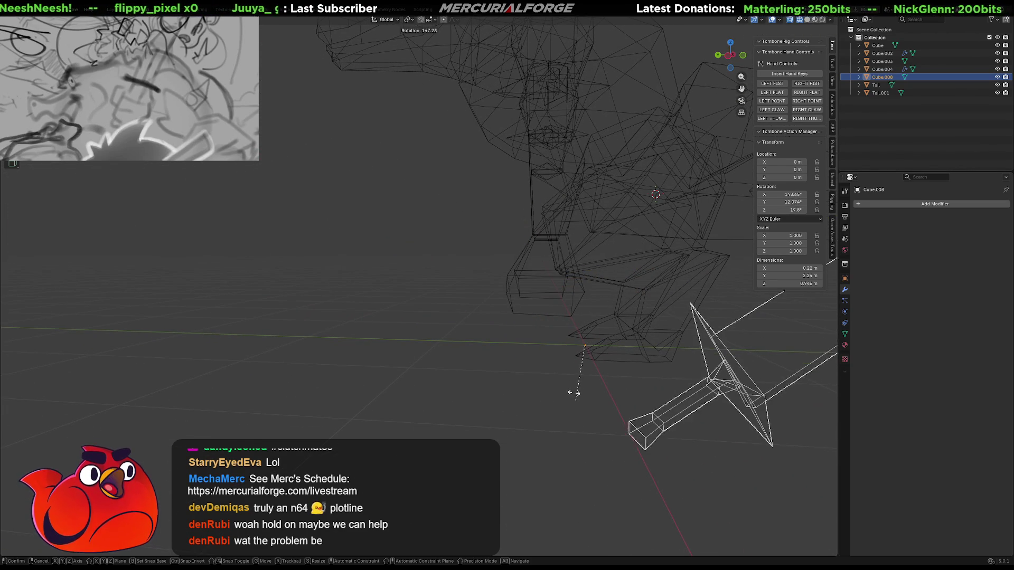
right_click(604, 319)
mouse_move(585, 344)
middle_mouse_down()
mouse_move(645, 338)
mouse_move(674, 314)
mouse_move(609, 321)
middle_mouse_up()
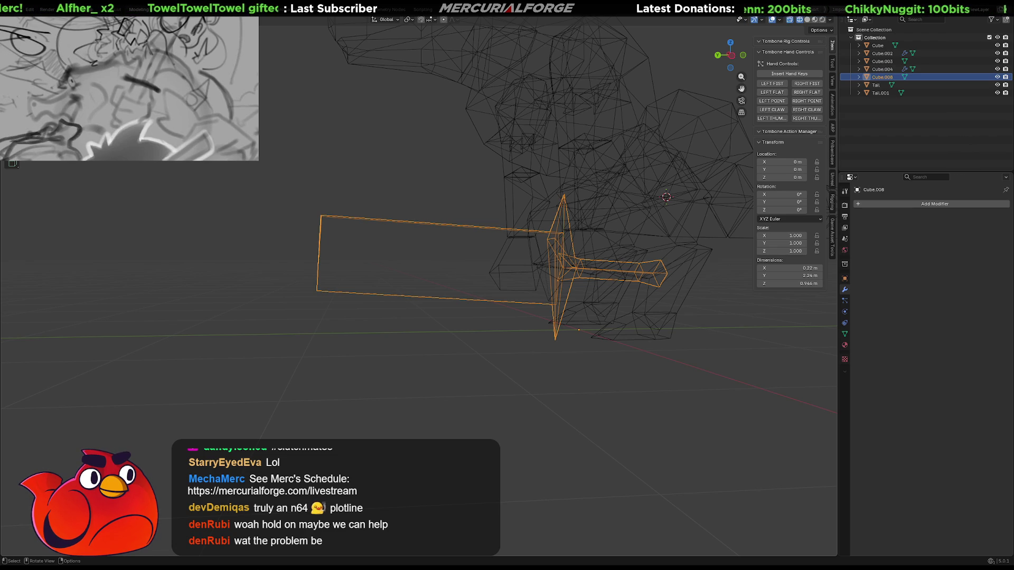
Select the sword and switch the viewport to solid shading
left_click(538, 298)
left_click(534, 301)
key("shift+z")
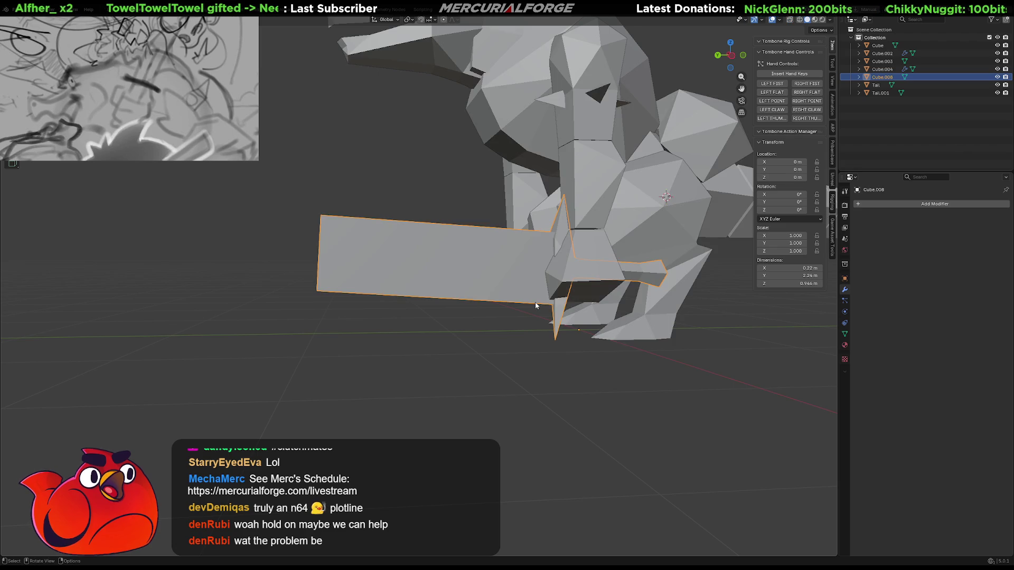
key("Delete")
key("ctrl+z")
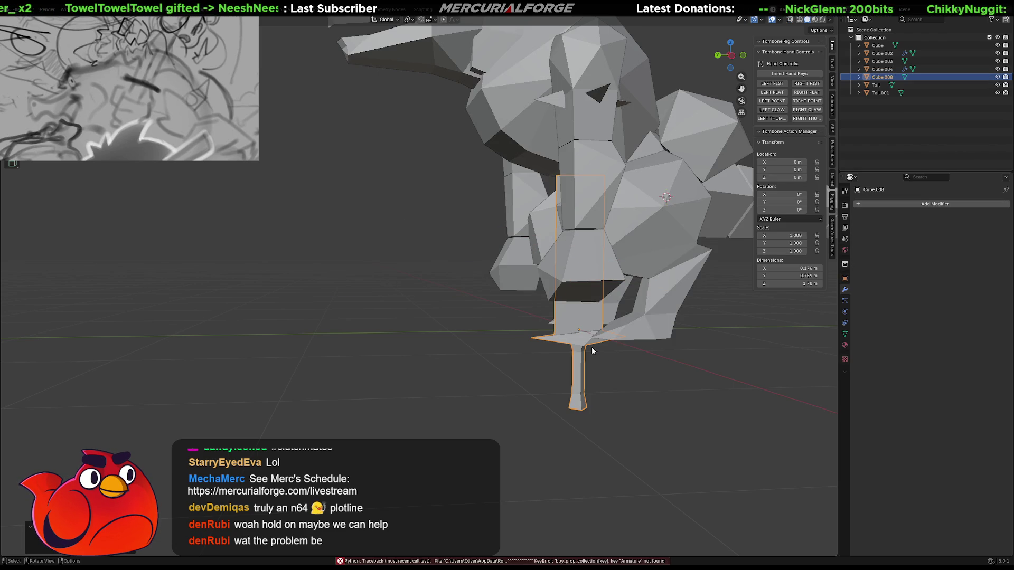
Isolate the sword in Local View, set Material Preview shading, then exit Local View
key("KP_Divide")
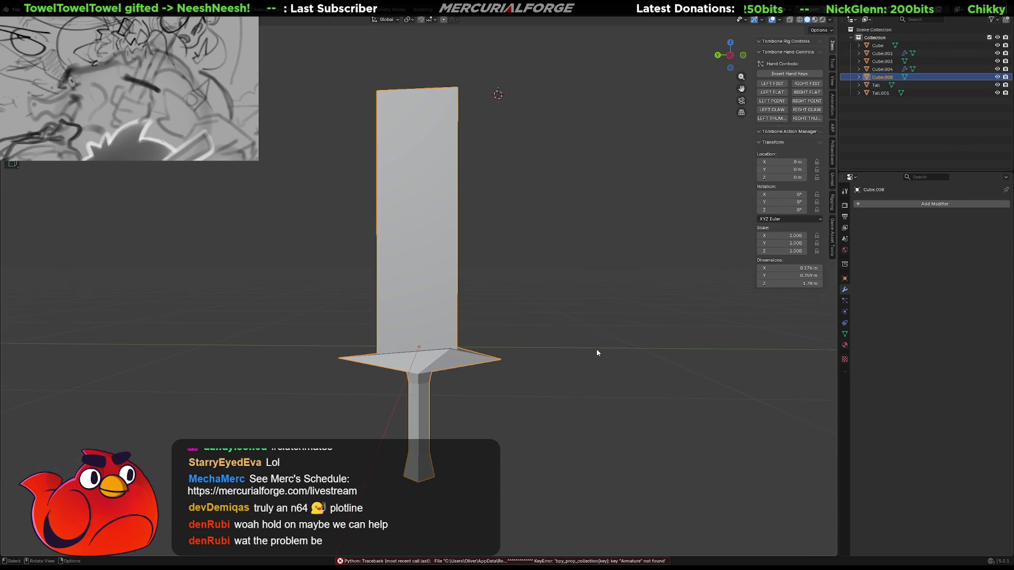
middle_click_drag(479, 272, 439, 275)
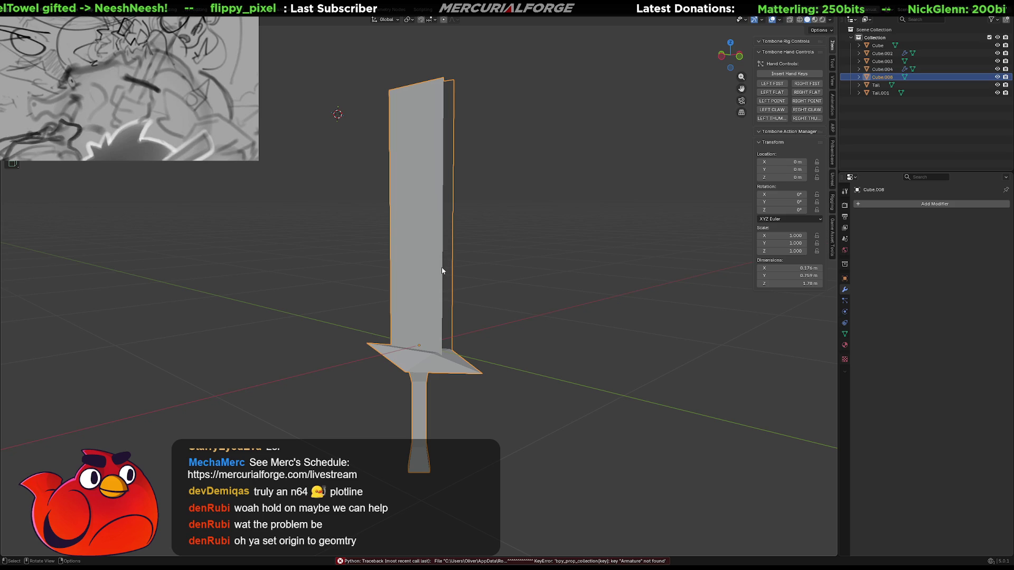
mouse_move(446, 270)
middle_mouse_down()
mouse_move(356, 262)
mouse_move(549, 250)
mouse_move(520, 260)
middle_mouse_up()
key("z")
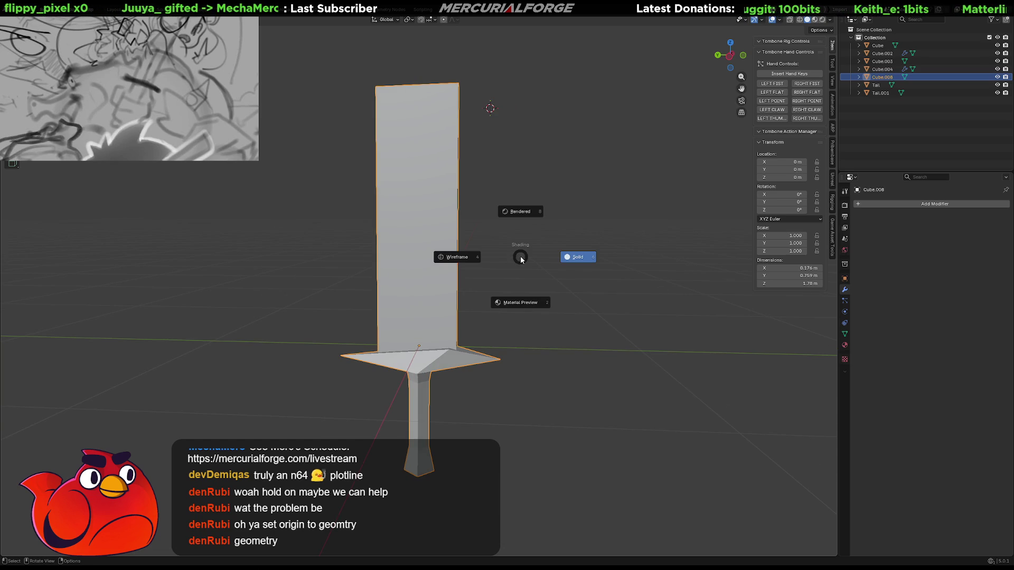
left_click(522, 272)
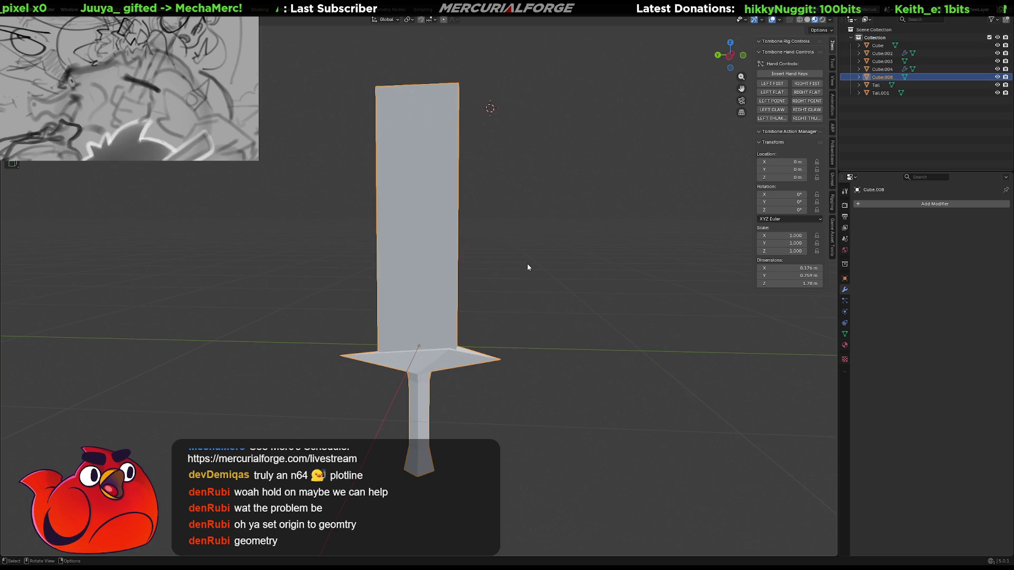
key("KP_Divide")
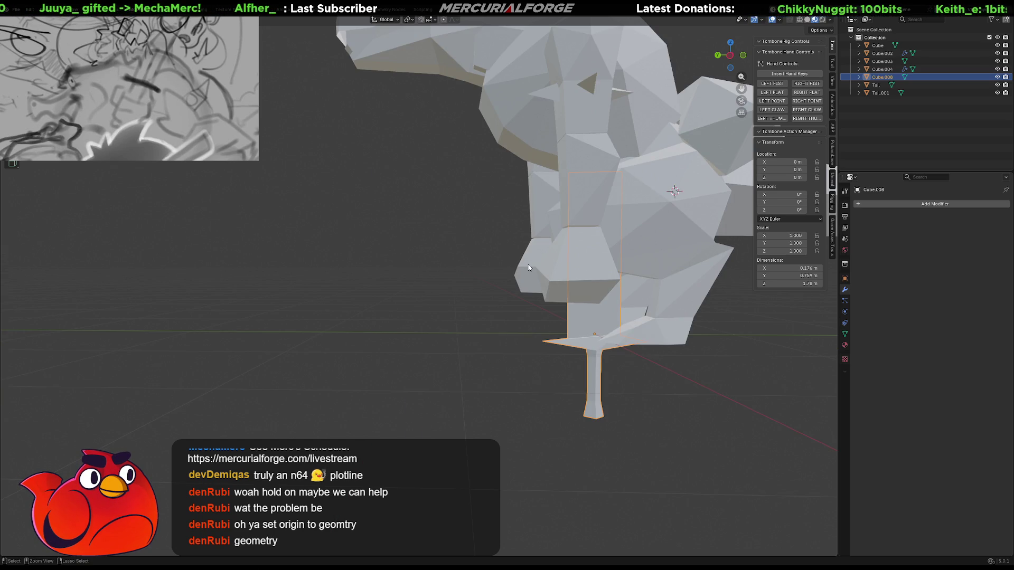
Restore the sword lying across the hand in solid shading and review orientation and pivot options
key("ctrl+z")
key("ctrl+z")
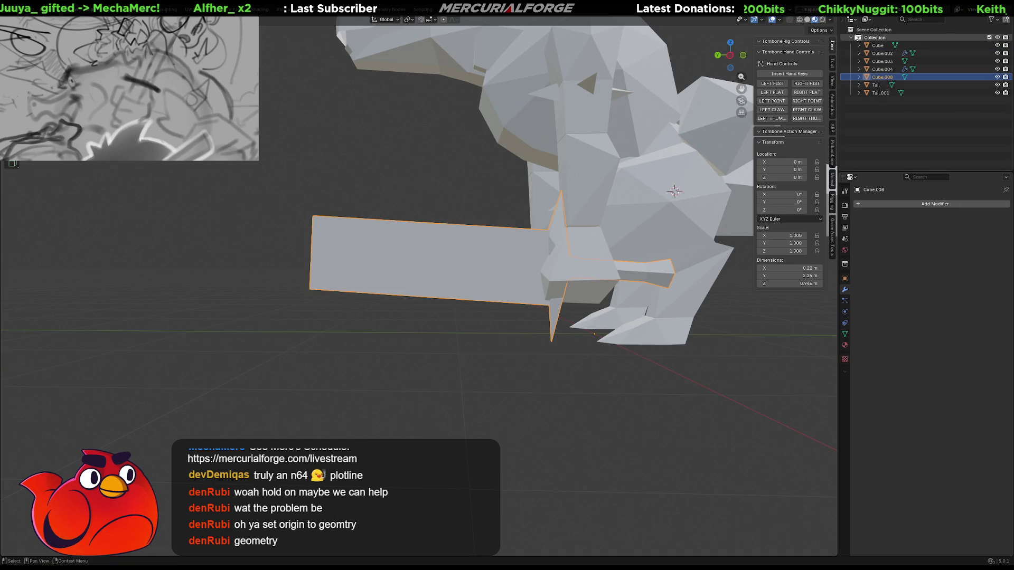
left_click(807, 19)
mouse_move(464, 276)
middle_mouse_down()
mouse_move(475, 288)
mouse_move(441, 270)
middle_mouse_up()
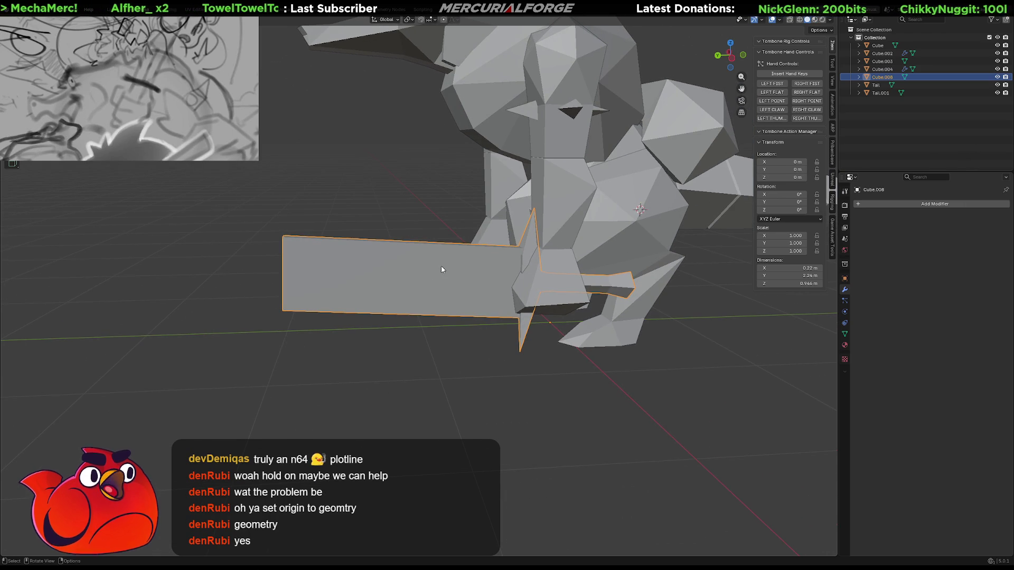
left_click(394, 19)
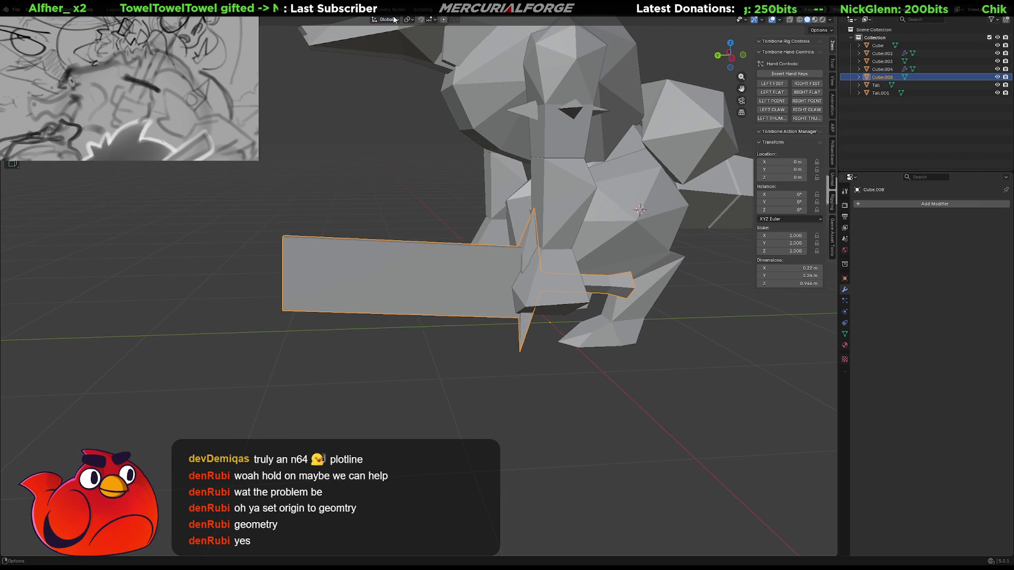
left_click(407, 19)
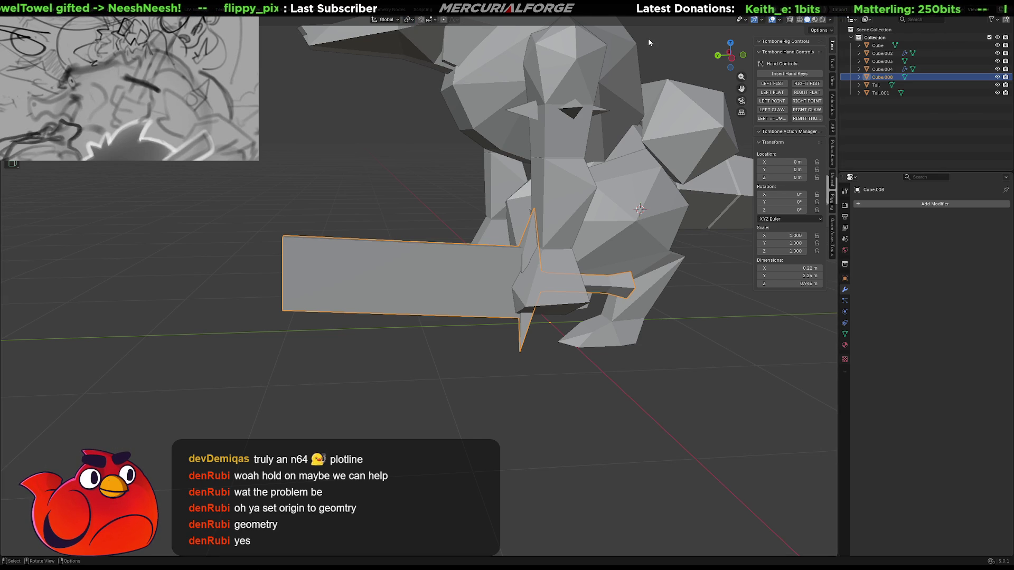
left_click(833, 62)
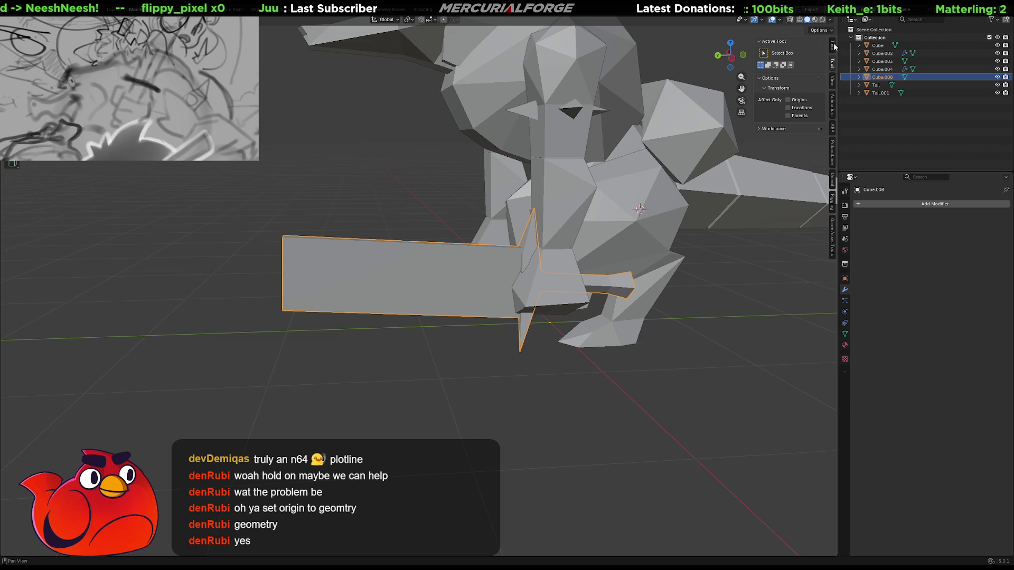
left_click(834, 46)
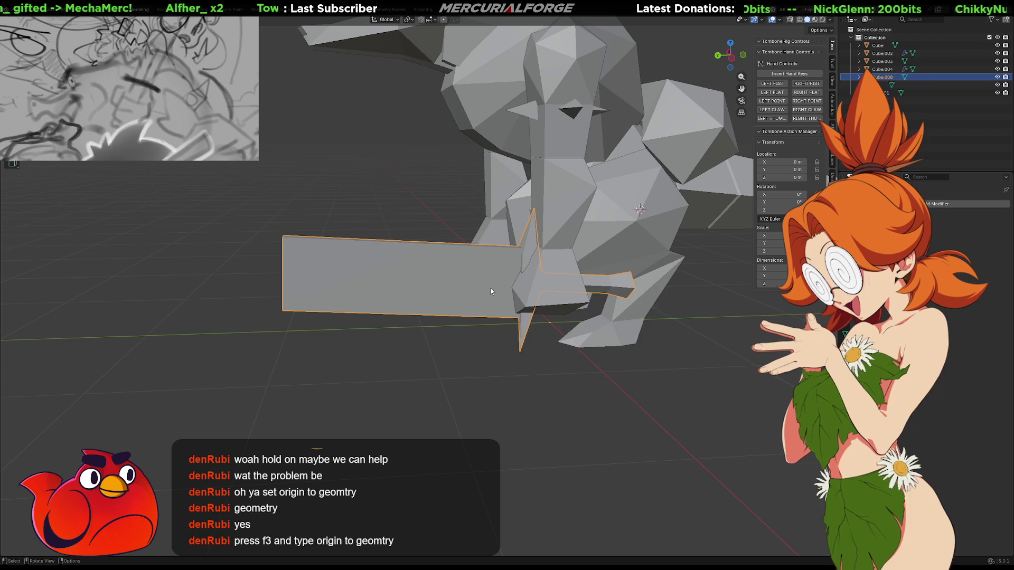
Set the sword's origin to geometry and zero its location, then undo and reselect the sword
key("F3")
type("ORI")
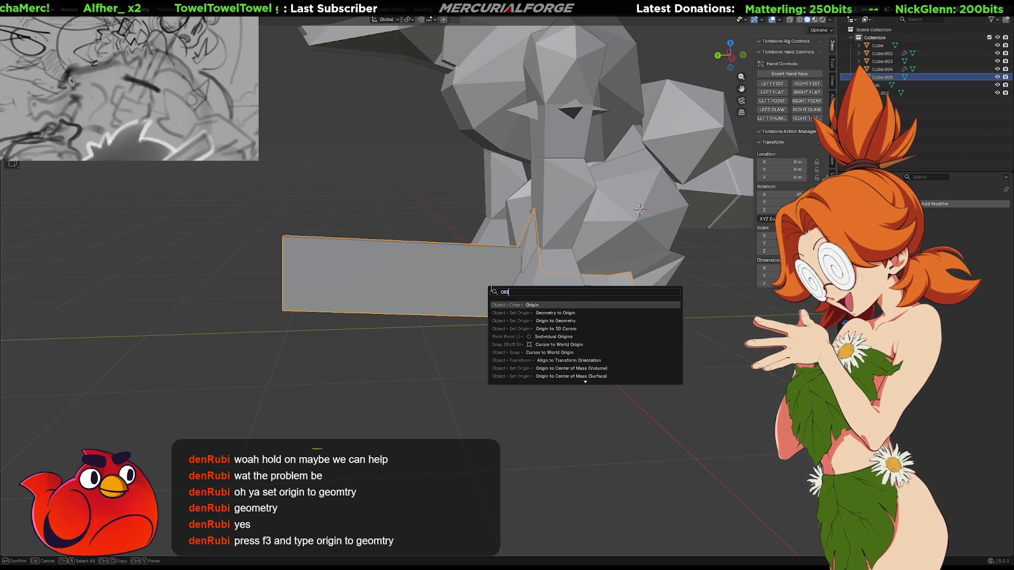
key("Down")
key("Down")
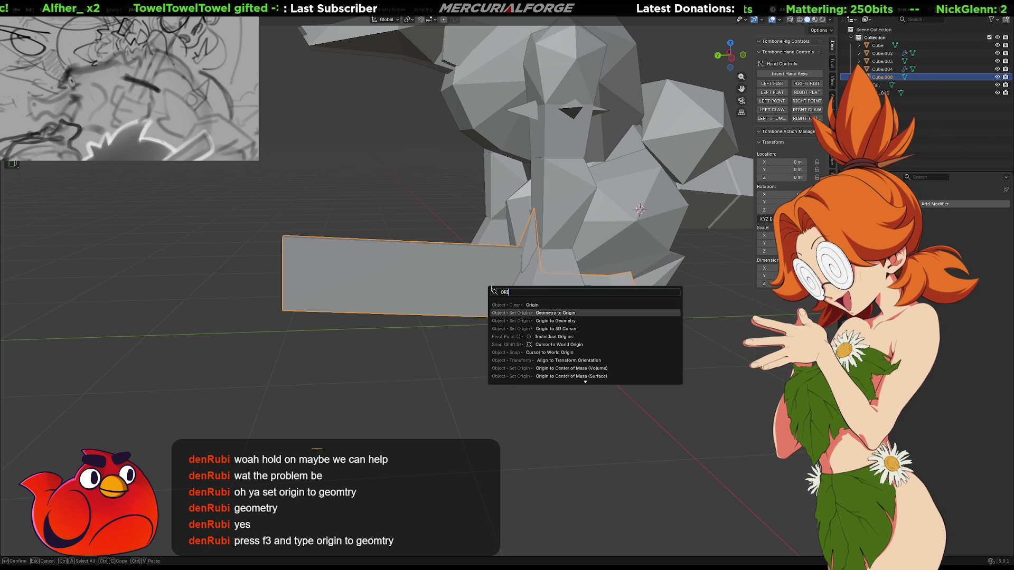
key("Return")
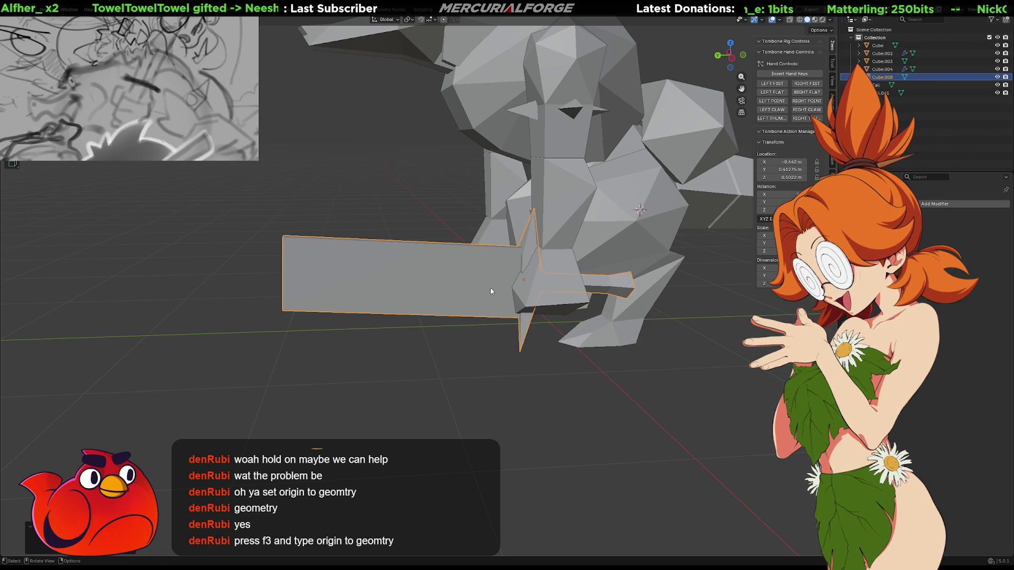
left_click_drag(786, 162, 786, 177)
type("0")
key("Return")
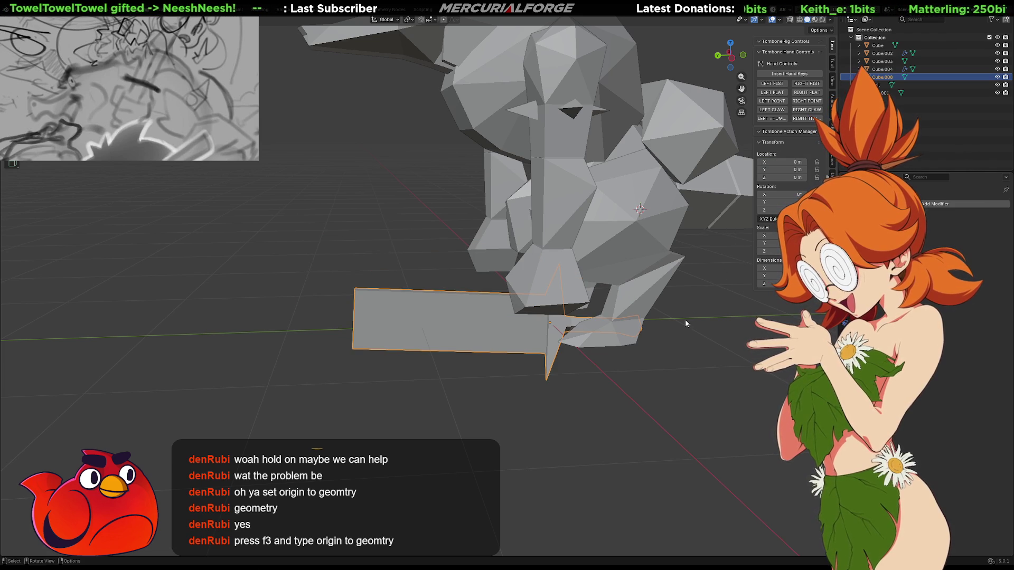
key("ctrl+z")
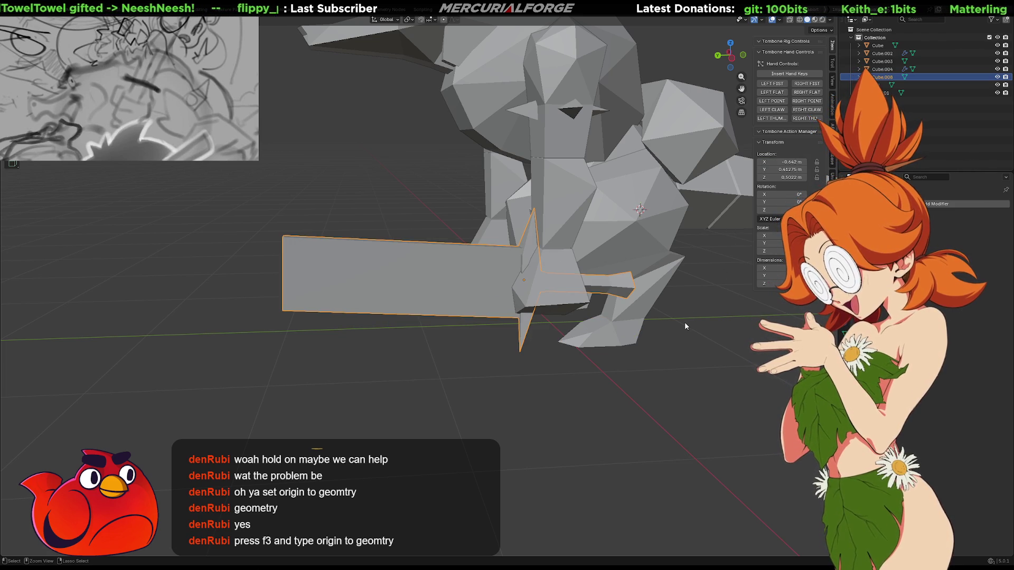
key("ctrl+z")
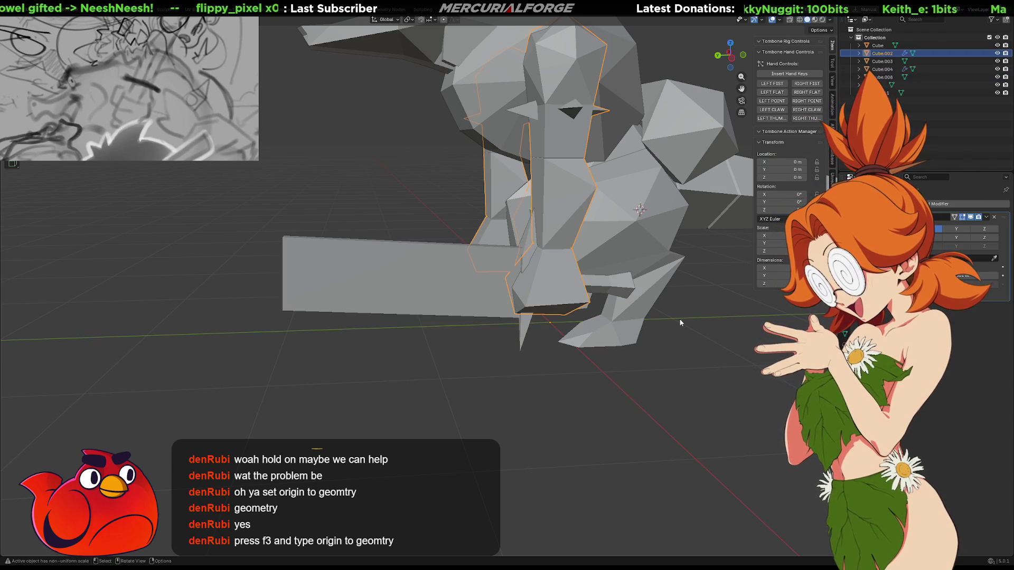
key("ctrl+z")
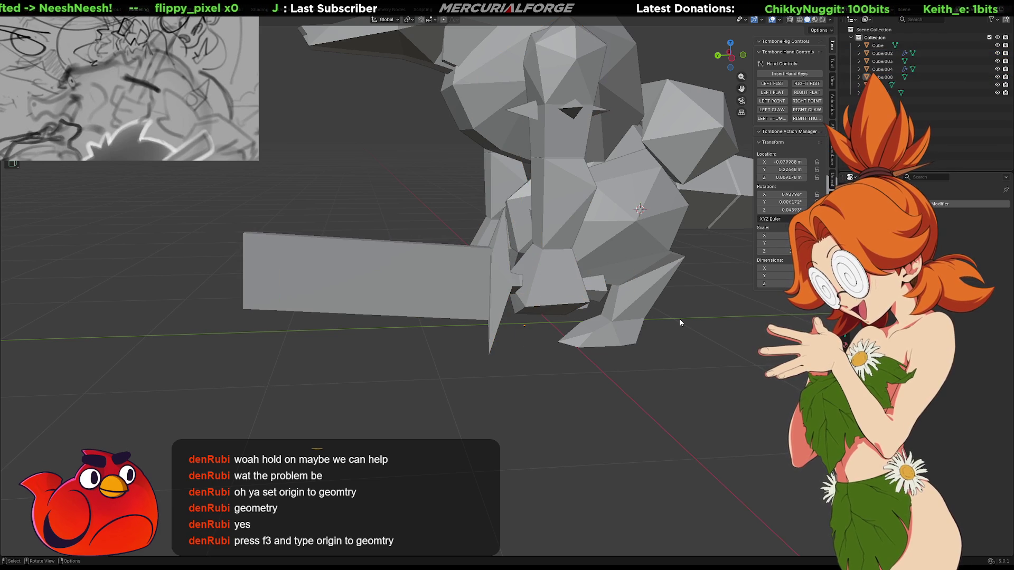
key("ctrl+z")
key("ctrl+z")
key("ctrl+z")
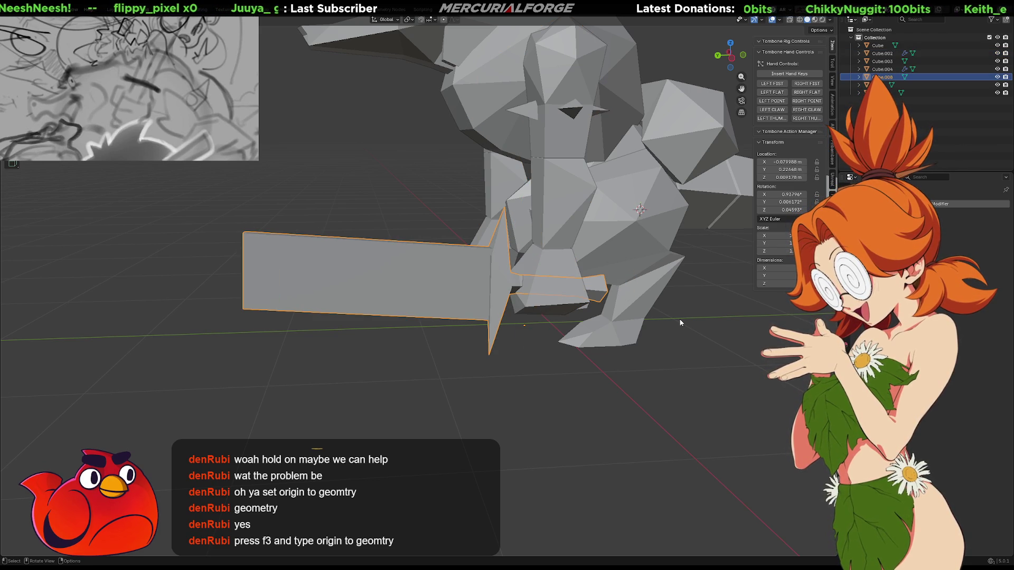
left_click(513, 412)
left_click(468, 300)
Recentre the sword's origin on its geometry, clear its location with Alt+G, and stand it upright
key("F3")
type("origin")
key("Down")
key("Down")
key("Return")
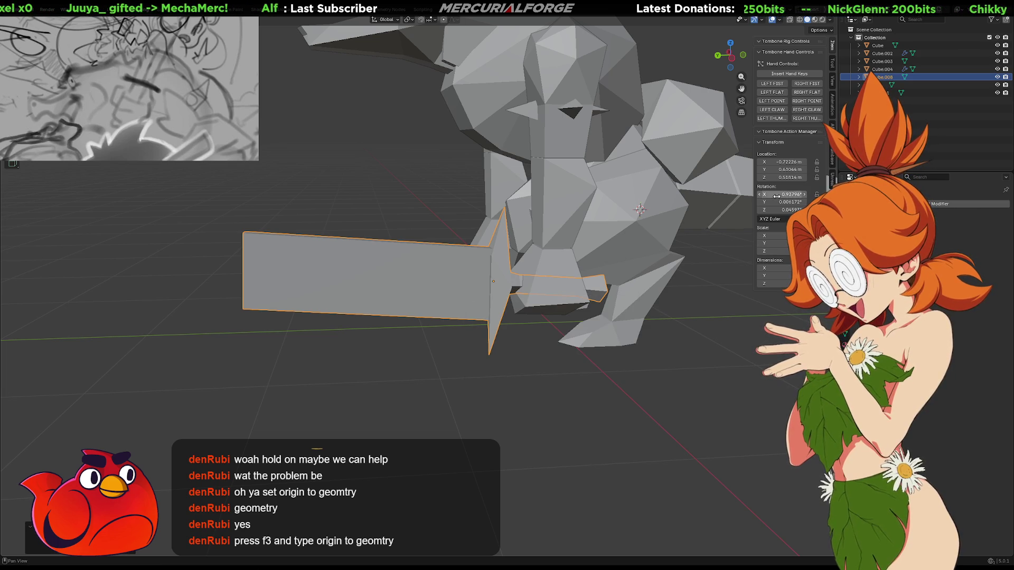
key("Return")
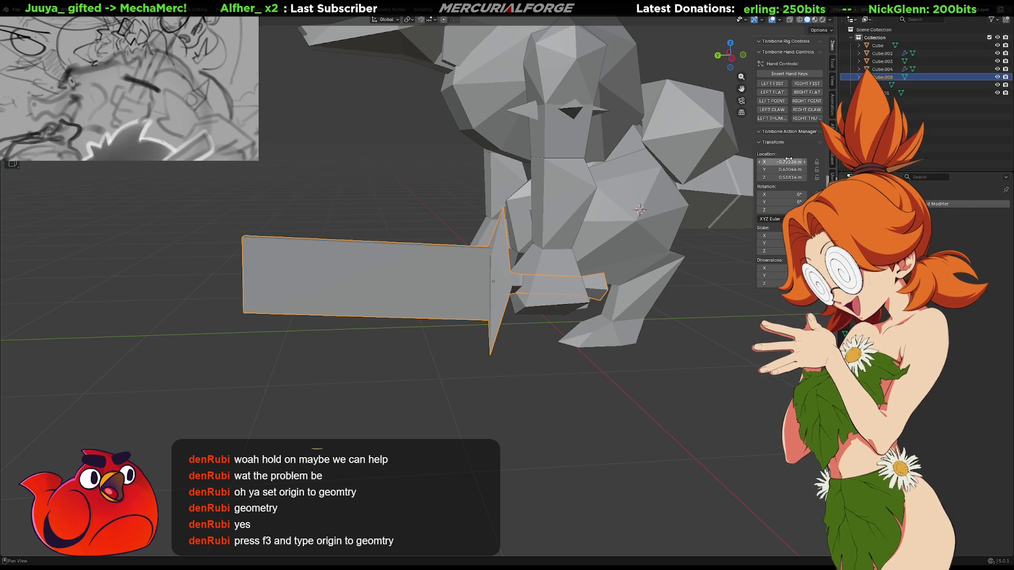
key("alt+g")
mouse_move(550, 344)
middle_mouse_down()
mouse_move(638, 342)
mouse_move(706, 324)
mouse_move(438, 324)
mouse_move(488, 356)
mouse_move(428, 303)
mouse_move(445, 308)
middle_mouse_up()
key("KP_1")
scroll(445, 308, "down", 3)
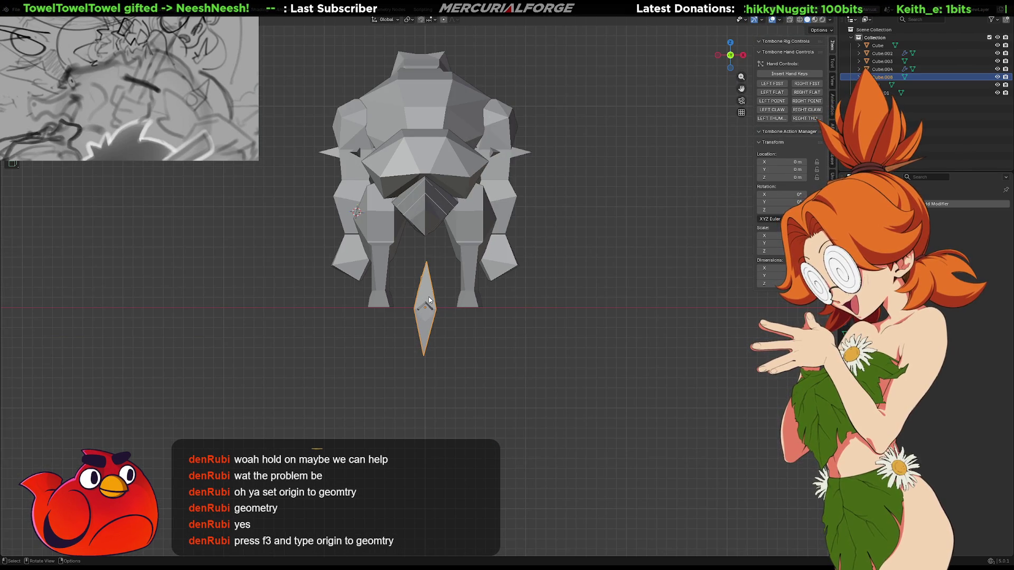
key("ctrl+z")
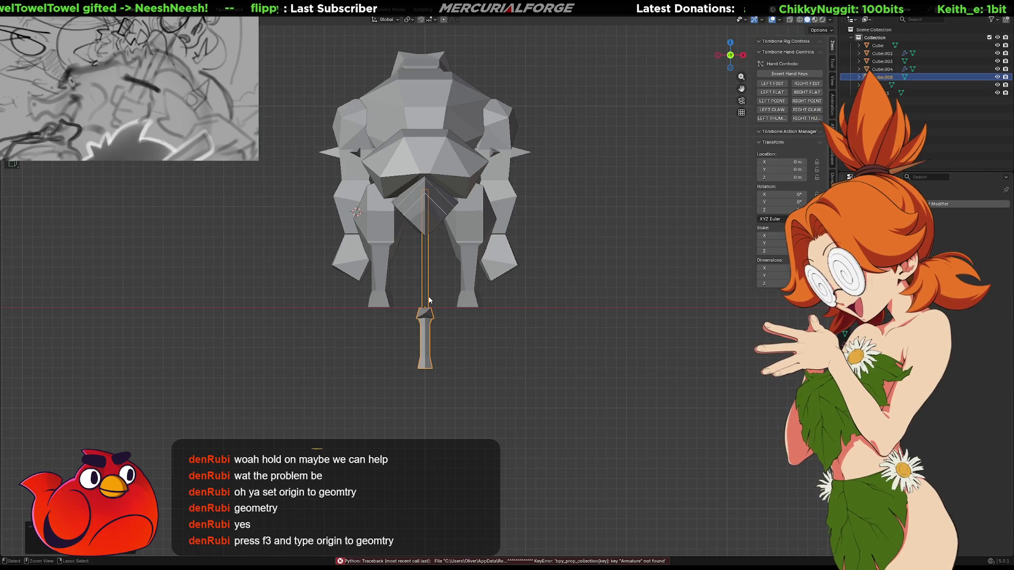
scroll(428, 302, "up", 2)
scroll(417, 297, "up", 1)
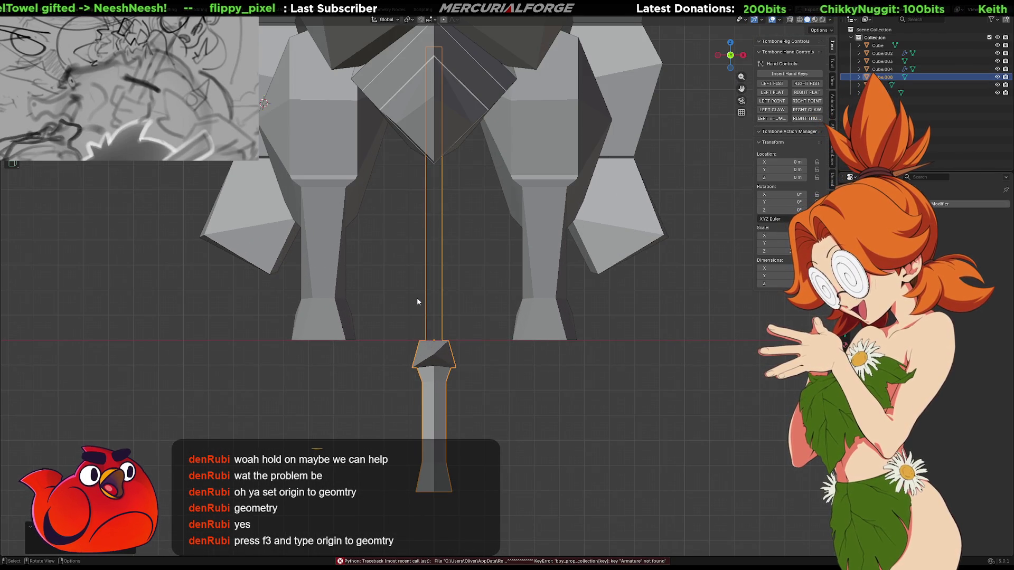
Isolate the sword in Local View and enter Edit Mode on its mesh
key("slash")
key("slash")
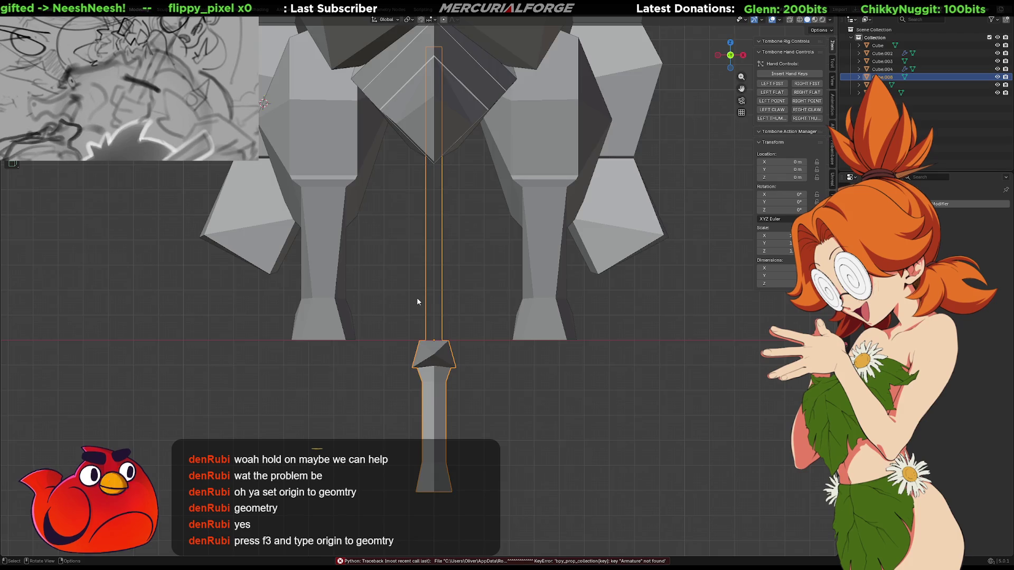
key("KP_5")
mouse_move(417, 302)
middle_mouse_down()
mouse_move(521, 307)
mouse_move(345, 421)
mouse_move(601, 419)
mouse_move(576, 420)
middle_mouse_up()
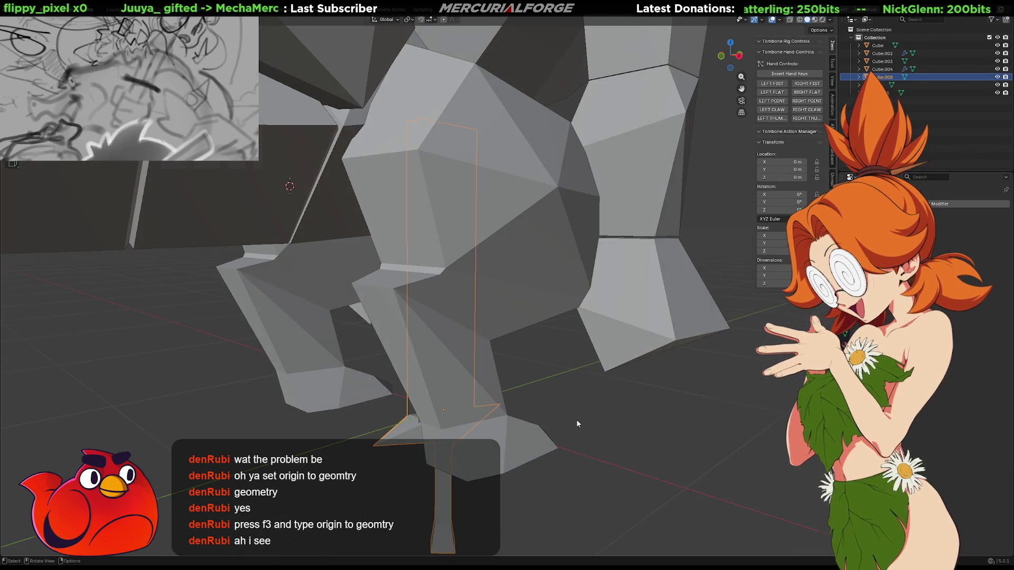
key("KP_Divide")
key("Tab")
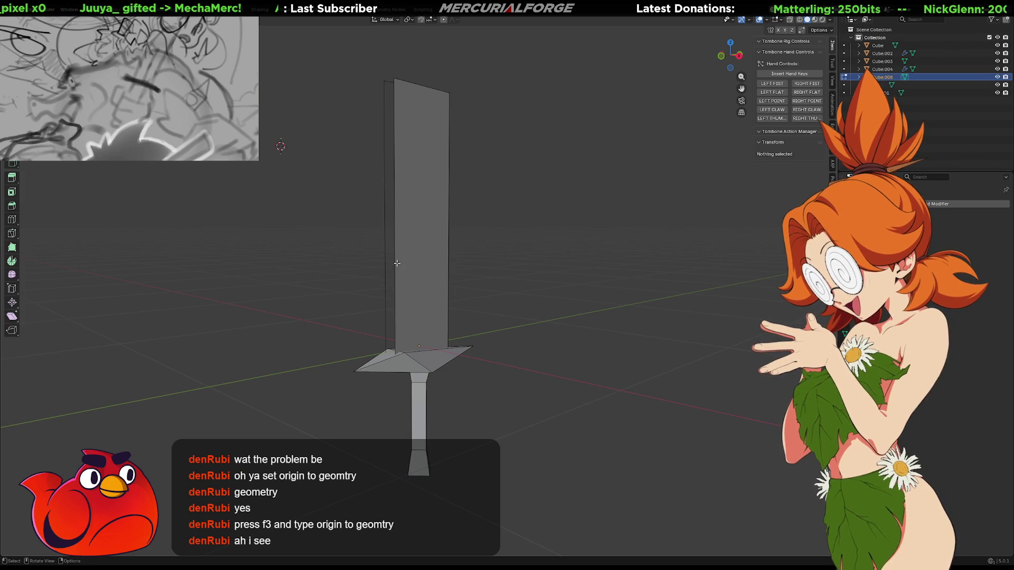
Select the blade's two long side edges and subdivide them to add a middle cross edge
left_click(396, 262, "shift")
left_click(384, 260, "shift")
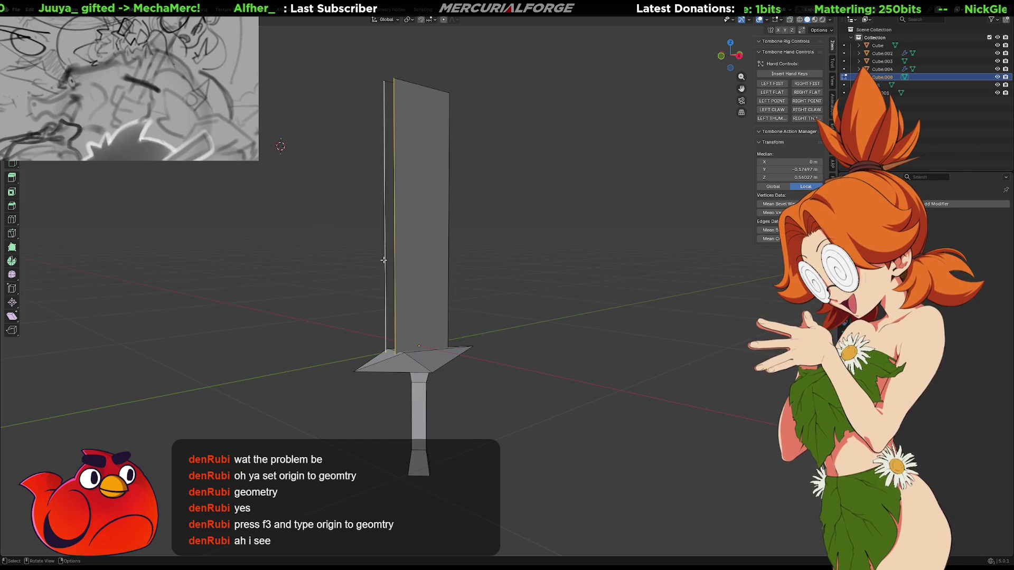
middle_click_drag(384, 261, 520, 323)
middle_click_drag(520, 323, 462, 203)
left_click(455, 192)
left_click(455, 192, "shift")
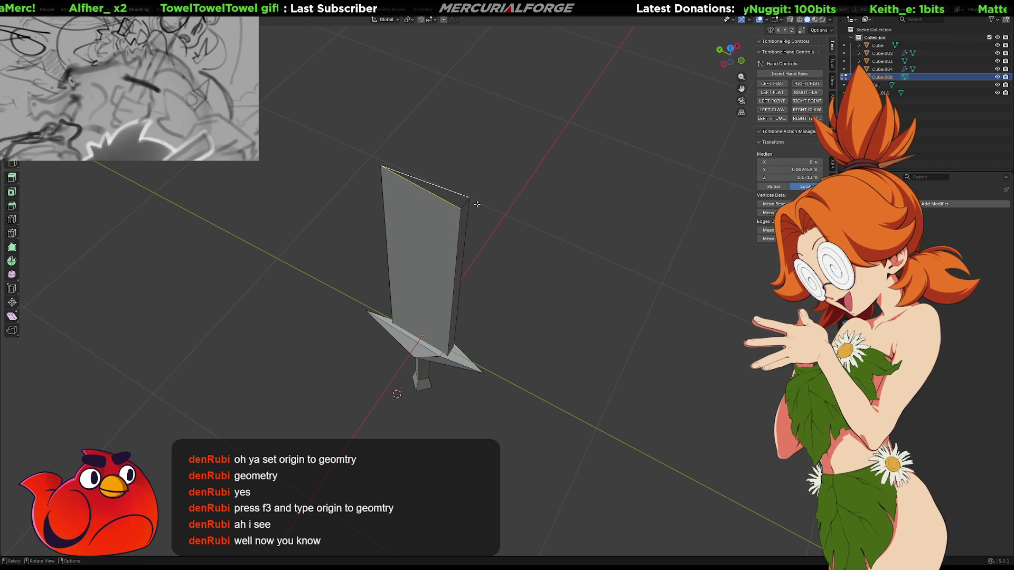
left_click(467, 201, "shift")
mouse_move(508, 214)
middle_mouse_down()
mouse_move(490, 274)
mouse_move(489, 256)
mouse_move(479, 260)
middle_mouse_up()
left_click(477, 260)
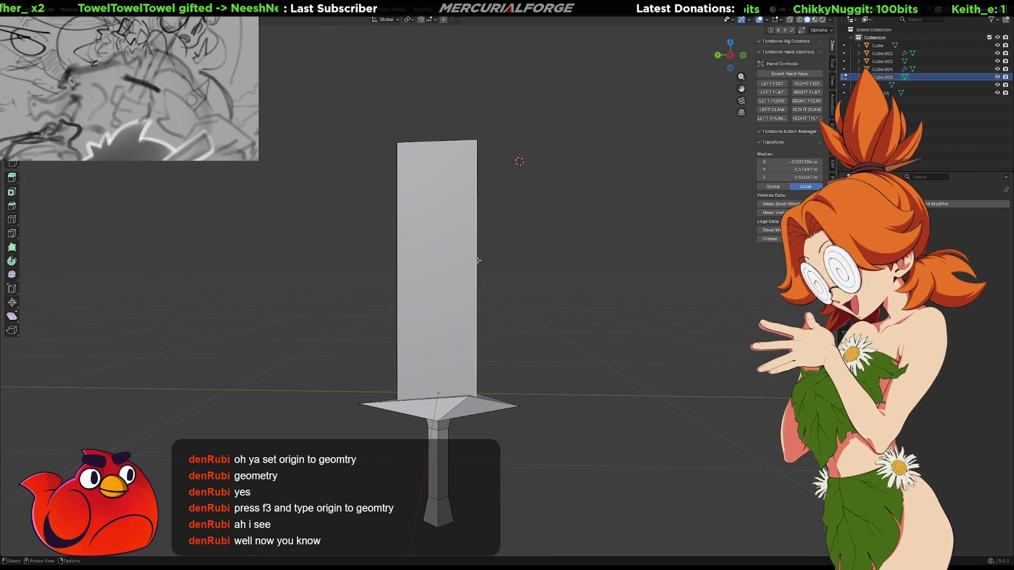
left_click(397, 261, "shift")
key("alt+z")
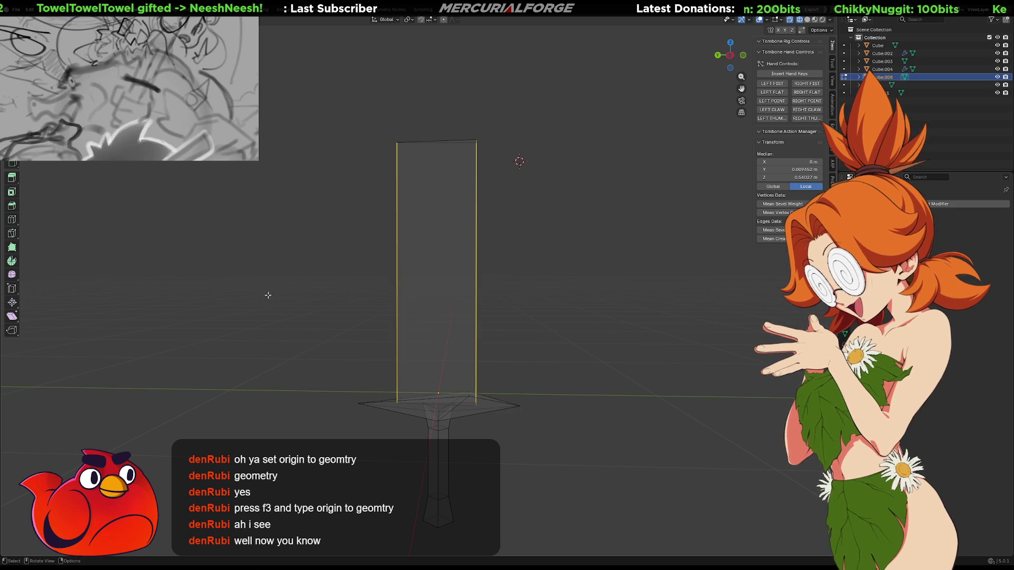
right_click(420, 294)
left_click(419, 296)
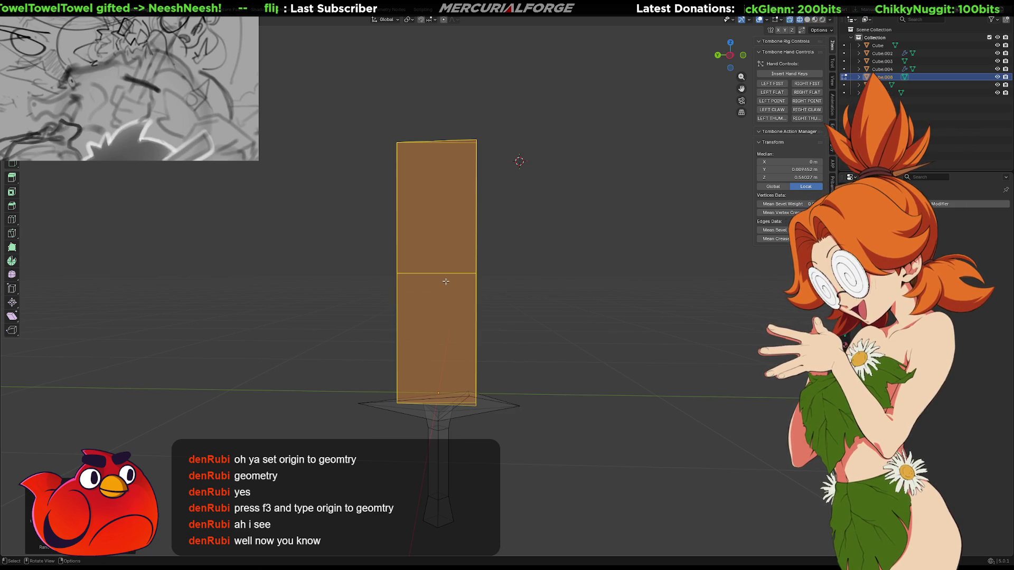
Loop cut the upper blade and slide the new edge loop close to the top
left_click(448, 273)
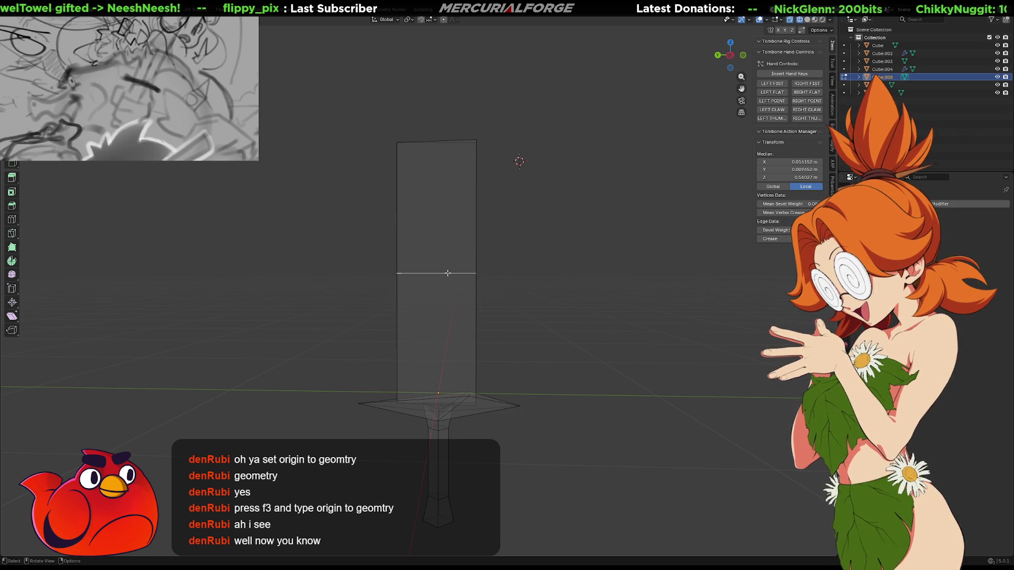
middle_click_drag(448, 273, 439, 325, "shift")
left_click(387, 301, "ctrl+alt")
right_click(418, 269)
key("Escape")
key("ctrl+r")
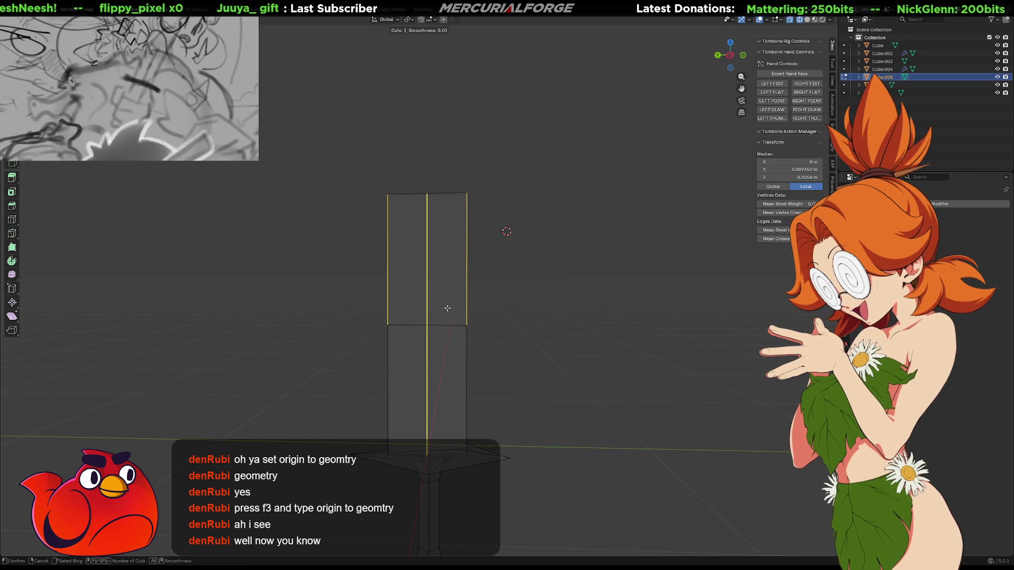
key("Escape")
key("ctrl+r")
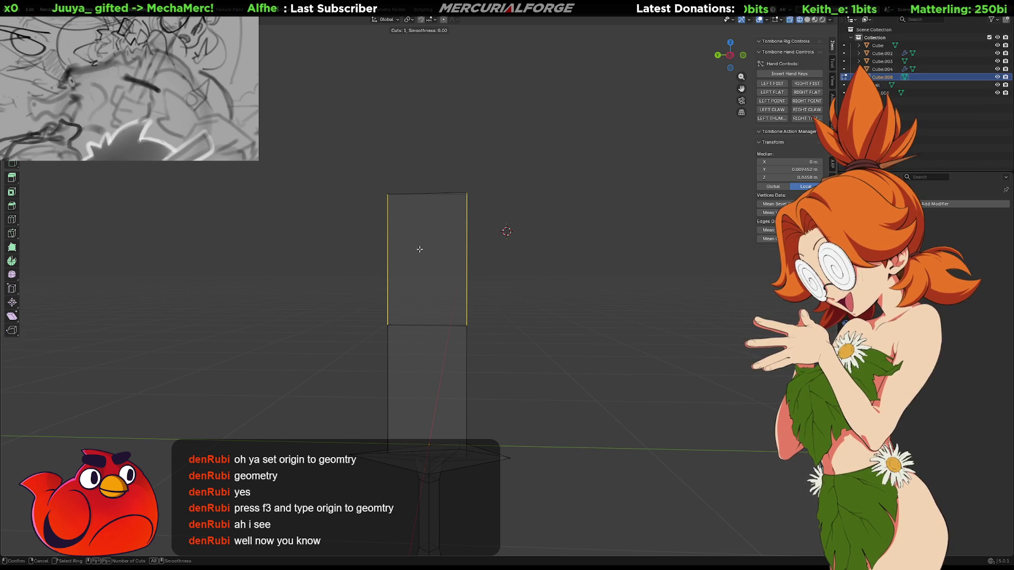
left_click(446, 255)
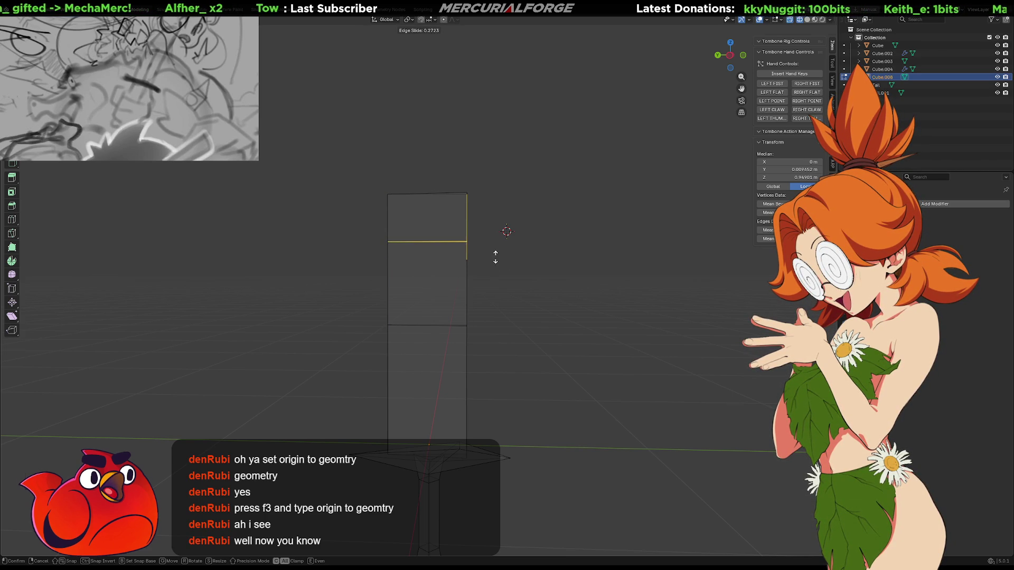
left_click(494, 261)
mouse_move(493, 261)
middle_mouse_down("shift")
mouse_move(528, 322)
mouse_move(550, 334)
middle_mouse_up("shift")
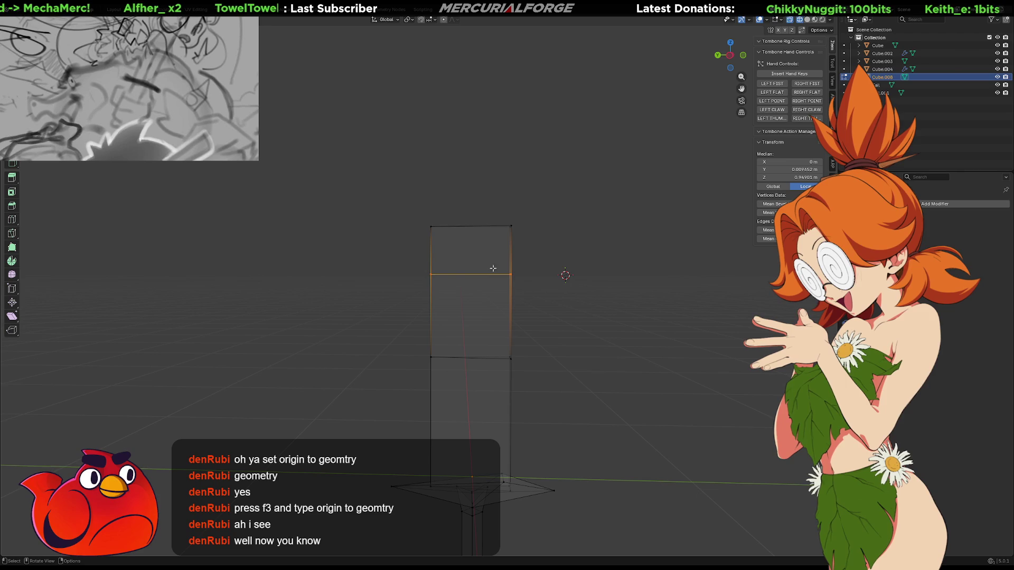
left_click(398, 247)
key("KP_3")
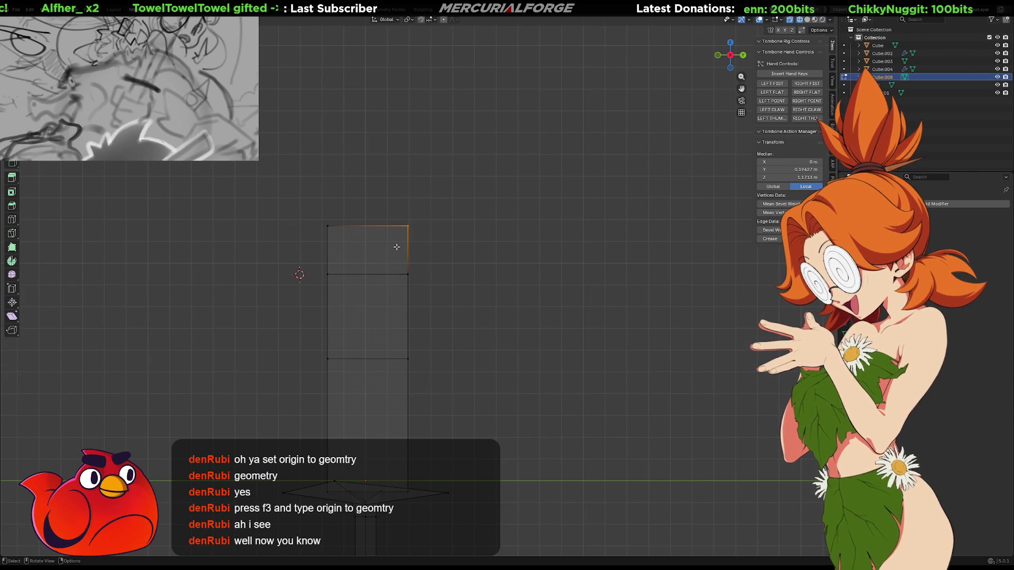
In right-side orthographic view, drop the blade's top-right corner vertex lower
key("KP_1")
key("KP_3")
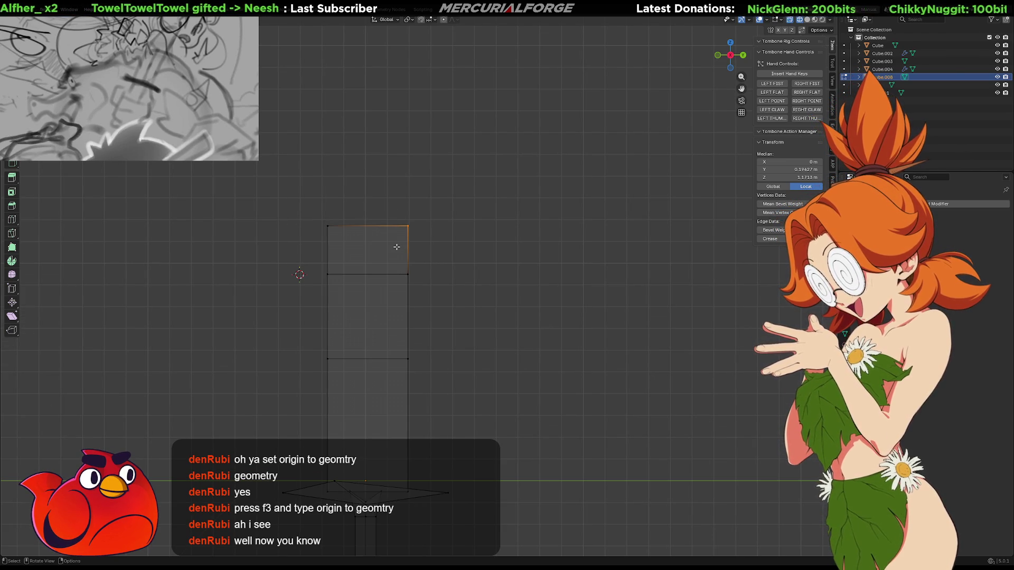
scroll(496, 242, "up", 1)
mouse_move(496, 243)
middle_mouse_down("shift")
mouse_move(546, 204)
mouse_move(539, 196)
middle_mouse_up("shift")
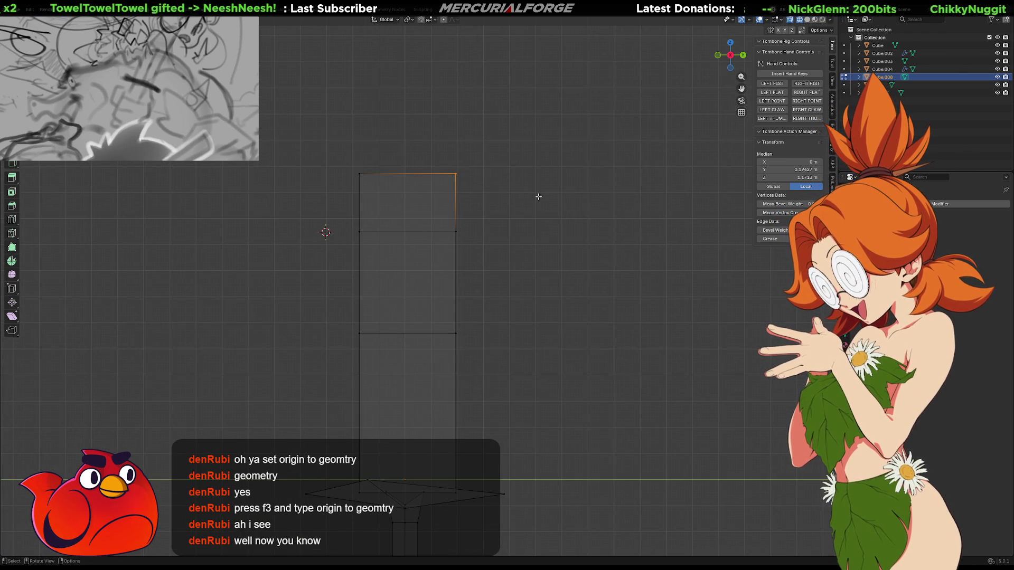
key("g")
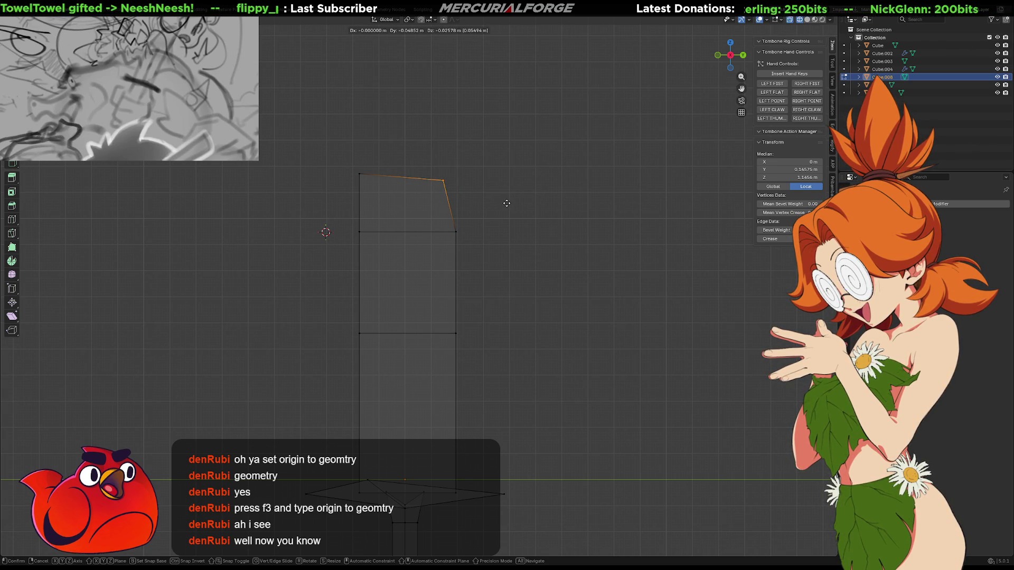
left_click(506, 203)
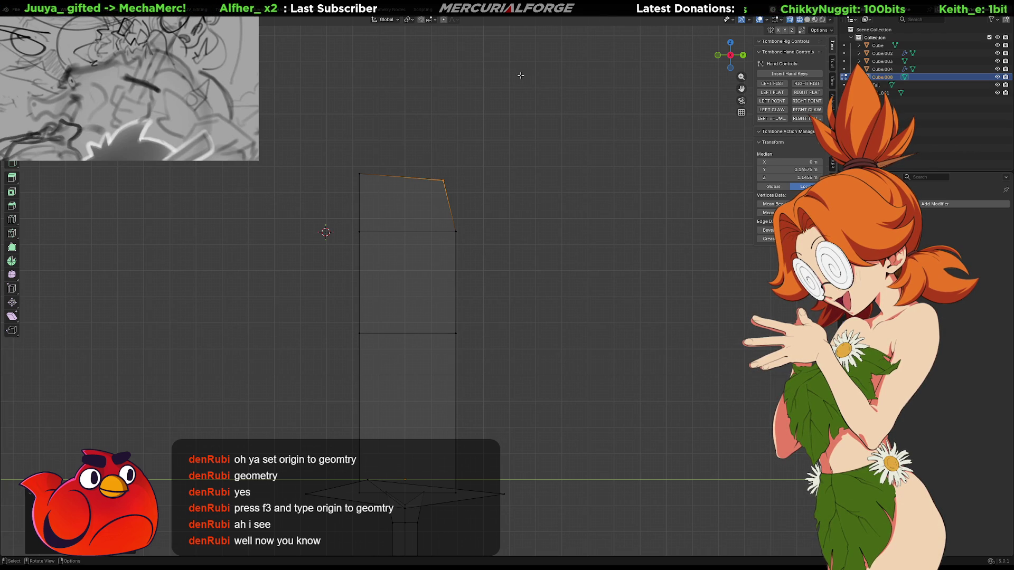
Raise the top-left corner along Z and readjust the top-right vertex into a slanted tip
left_click(351, 182)
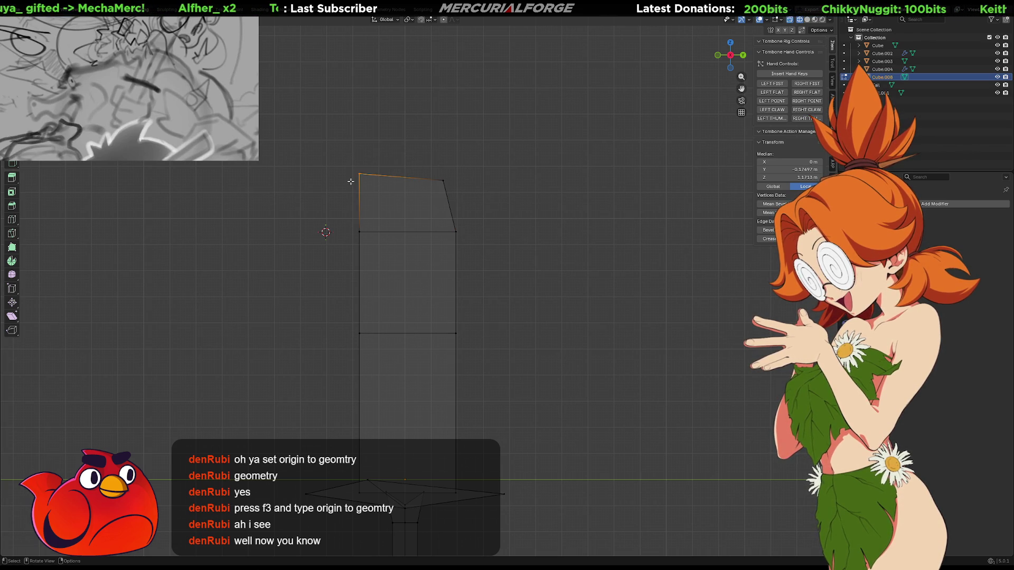
key("g")
key("z")
left_click(476, 164)
left_click(421, 199)
key("g")
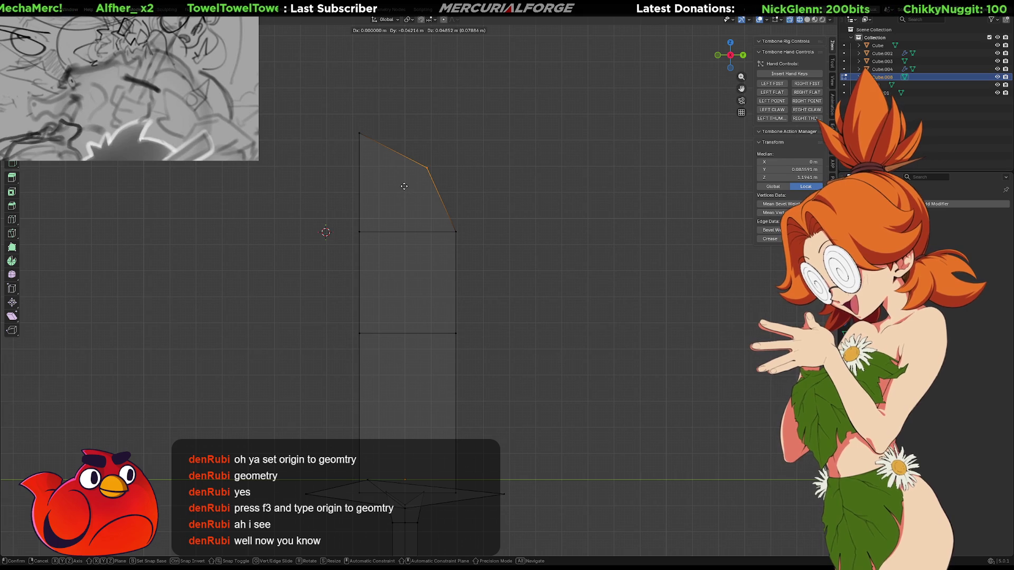
left_click(404, 186)
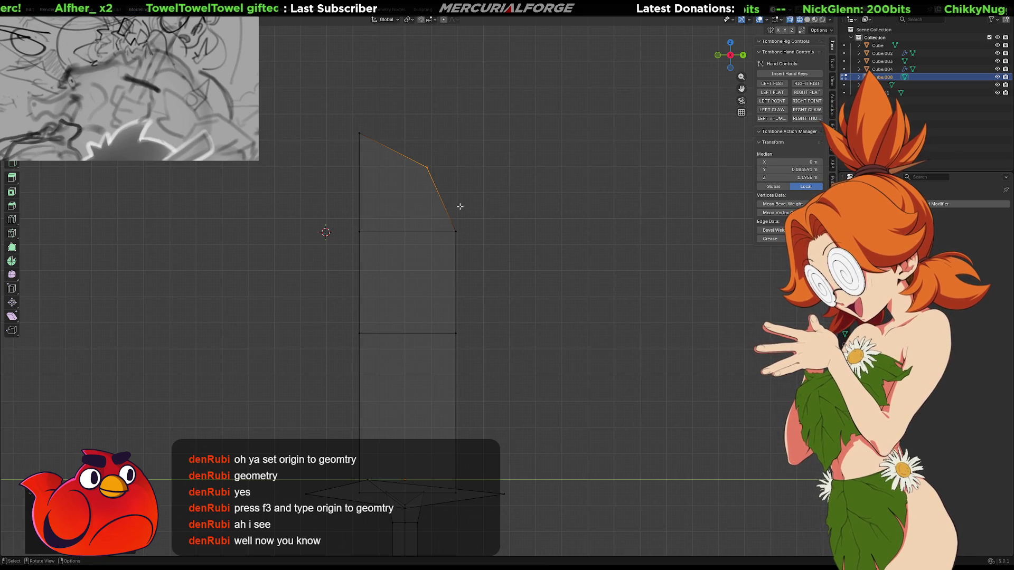
mouse_move(473, 210)
middle_mouse_down()
mouse_move(436, 222)
mouse_move(467, 218)
middle_mouse_up()
key("shift")
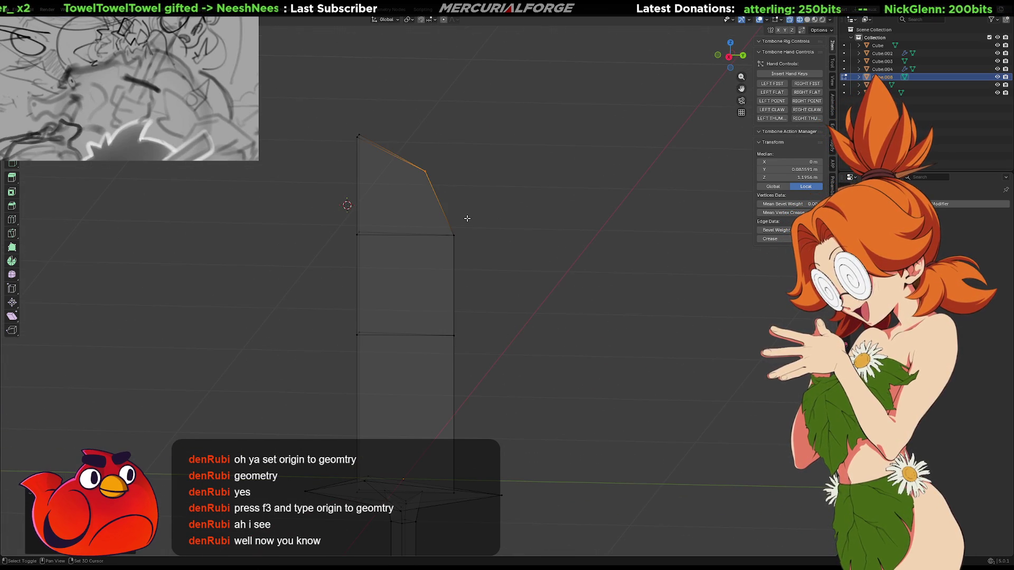
Bevel the slanted tip edges and reposition two of the new bevel vertices
key("ctrl+b")
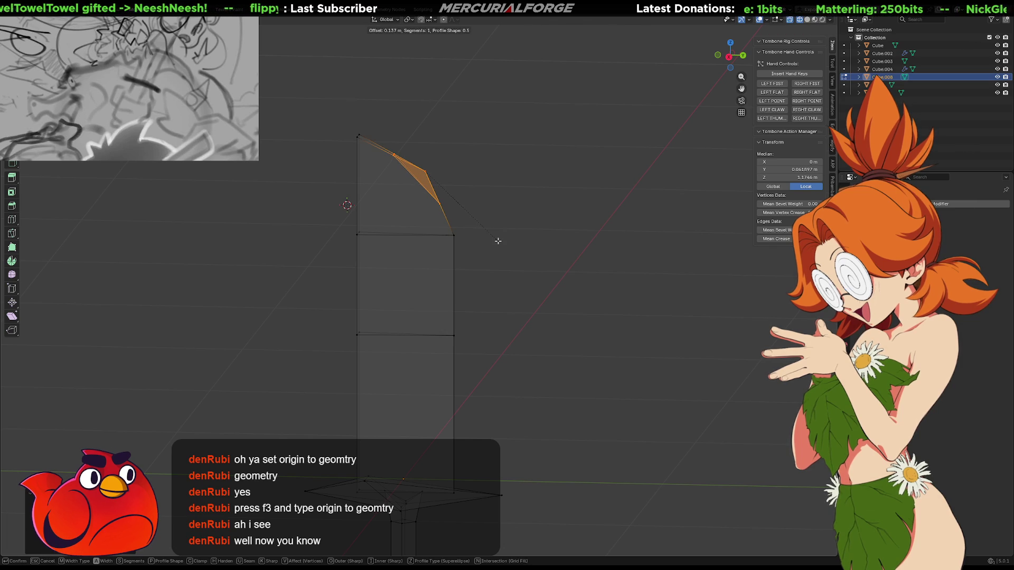
left_click(497, 242)
middle_click_drag(461, 208, 479, 193)
left_click_drag(479, 192, 417, 212)
key("g")
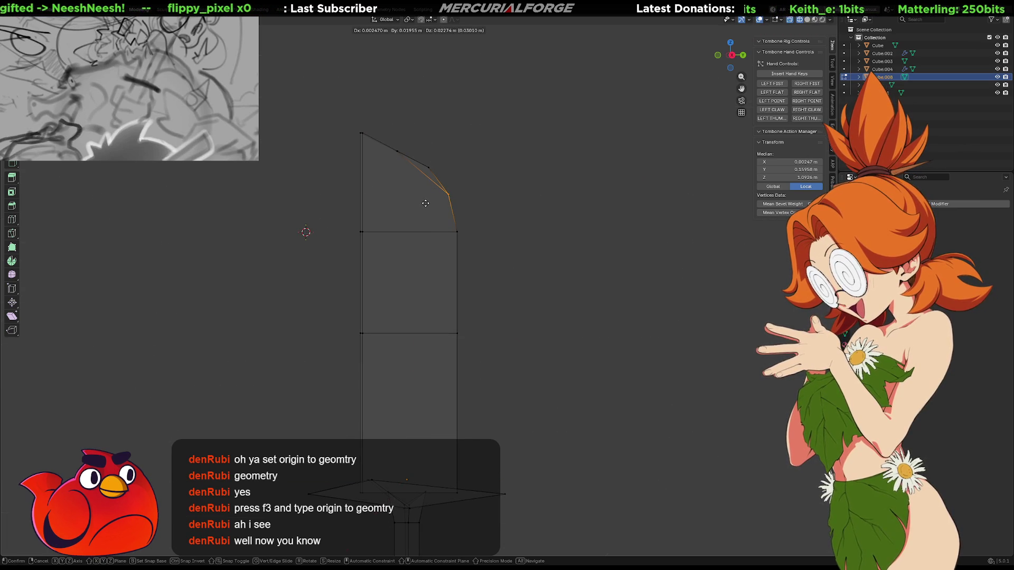
left_click(426, 203)
left_click_drag(415, 155, 386, 145)
key("g")
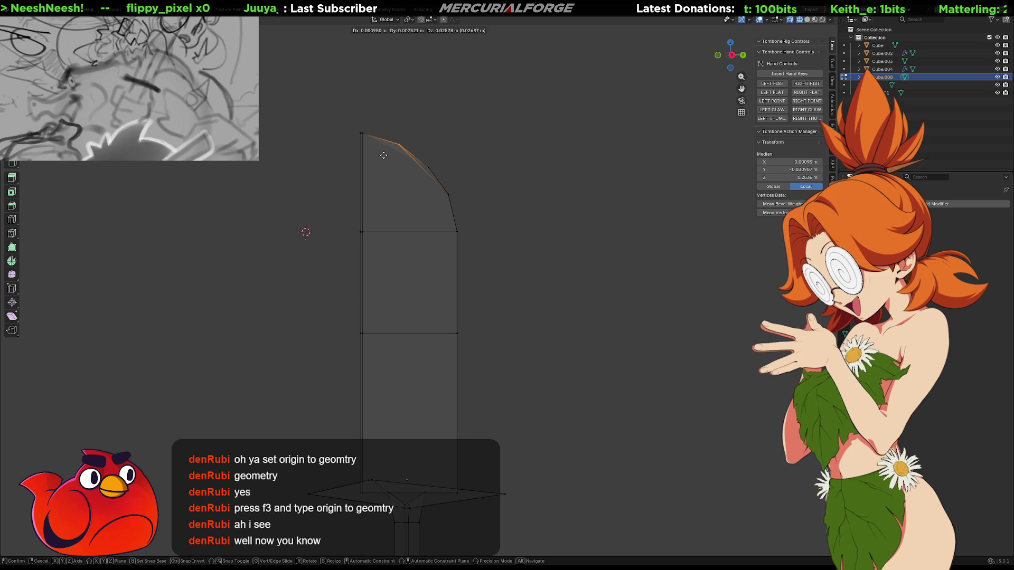
left_click(384, 155)
In side view, move the remaining tip vertices to round off the blade's tip
left_click(444, 200)
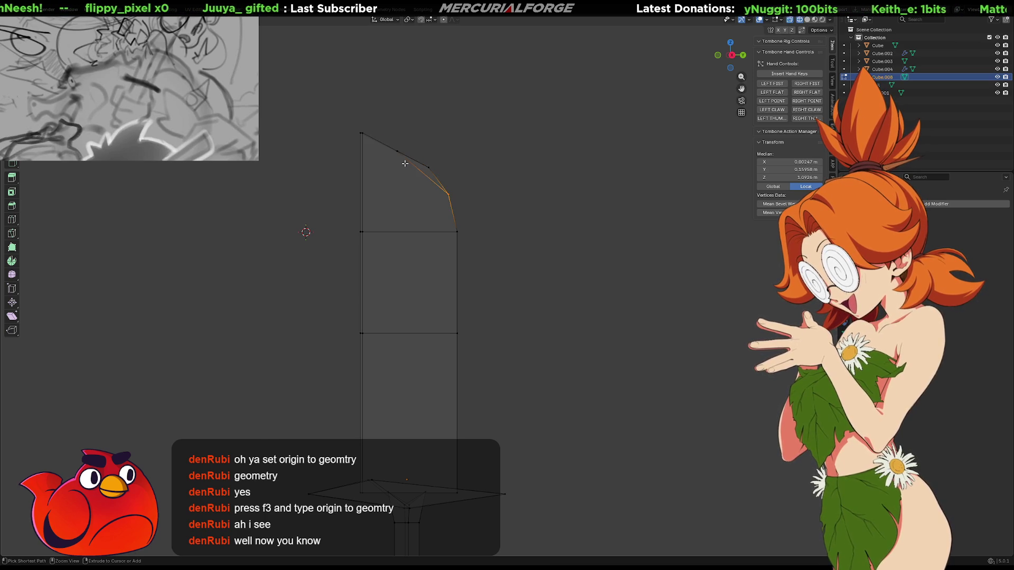
mouse_move(488, 215)
middle_mouse_down()
mouse_move(544, 217)
mouse_move(496, 218)
middle_mouse_up()
key("KP_3")
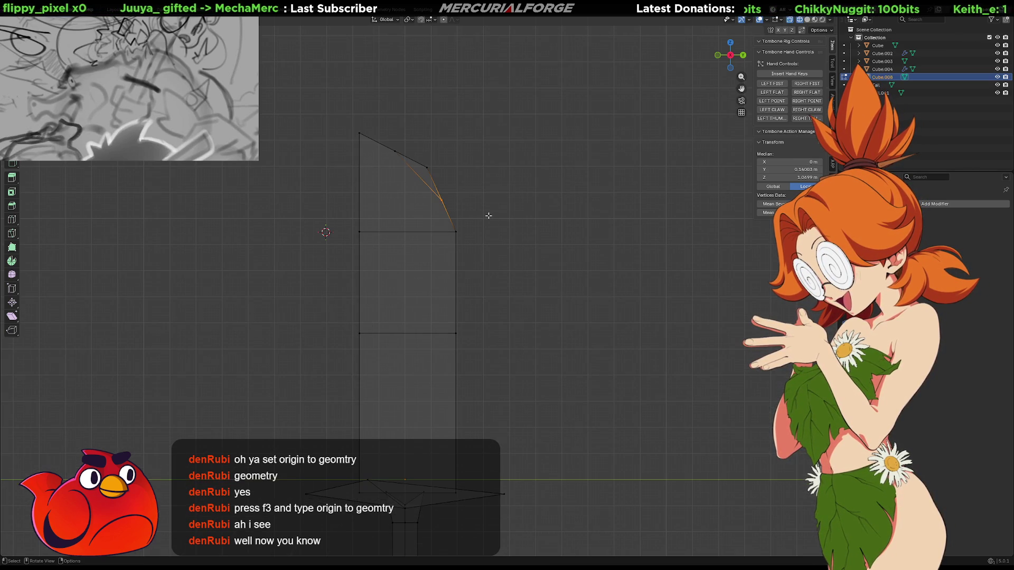
key("g")
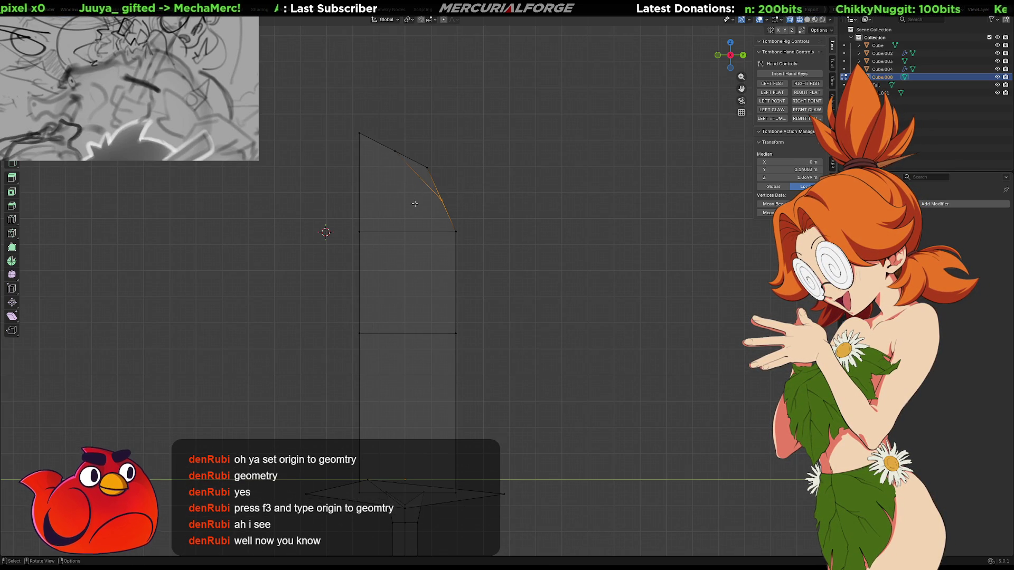
left_click(483, 180)
left_click(427, 168)
key("g")
left_click(413, 163)
left_click(395, 152)
key("g")
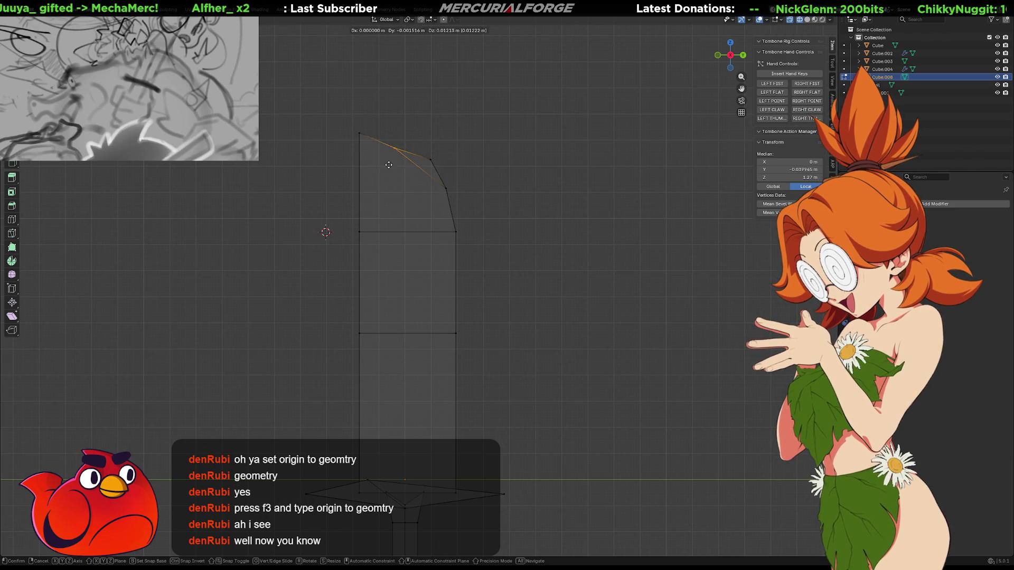
left_click(414, 160)
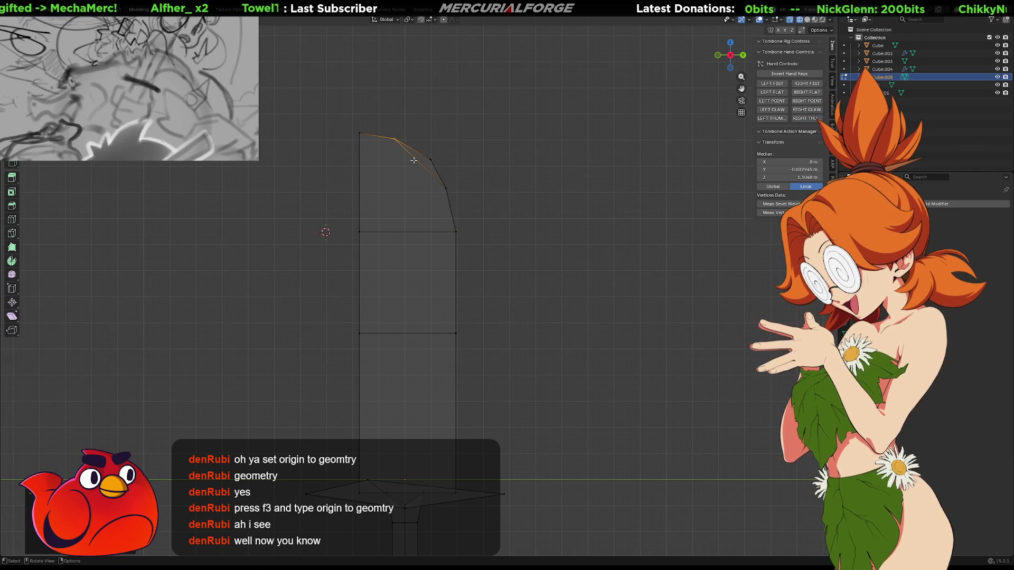
Delete and dissolve the diagonal tip edge, then undo the dissolve
left_click(417, 162)
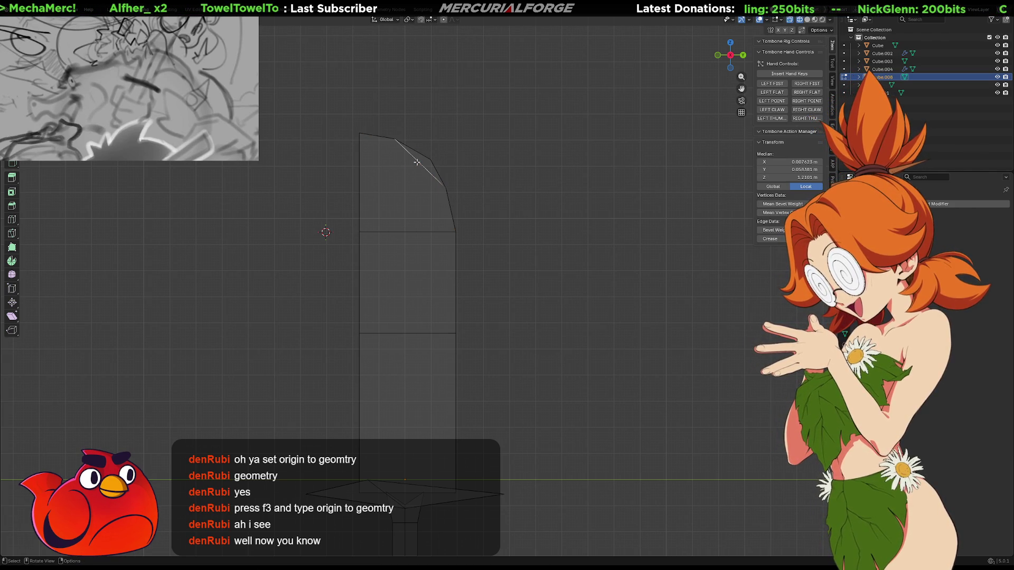
key("x")
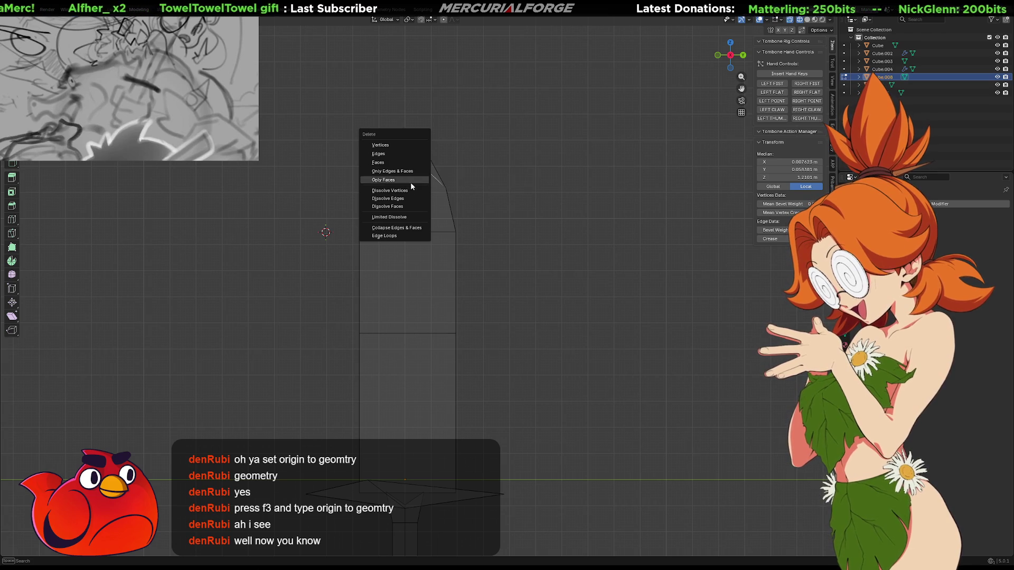
left_click(409, 198)
left_click(423, 168)
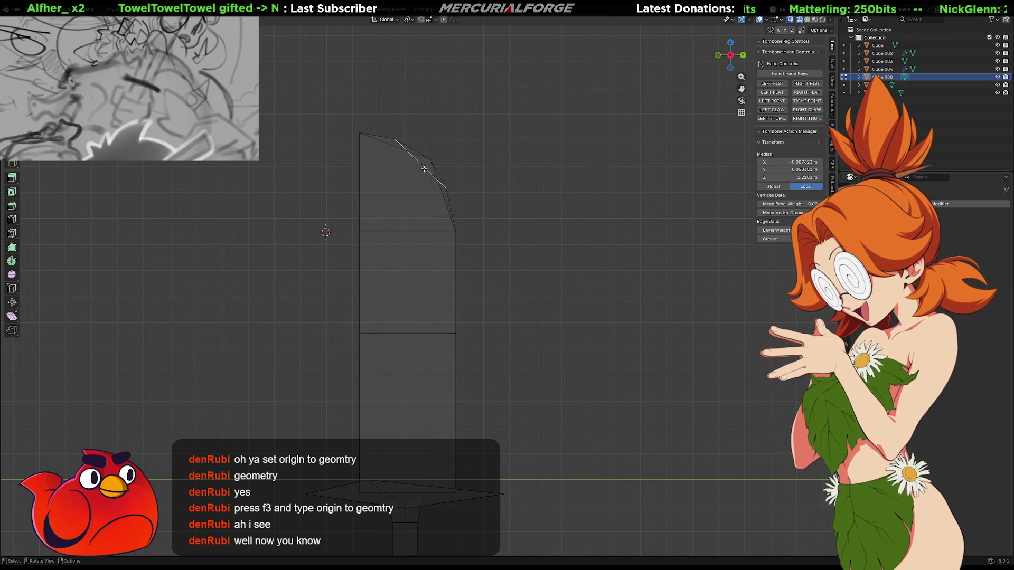
key("x")
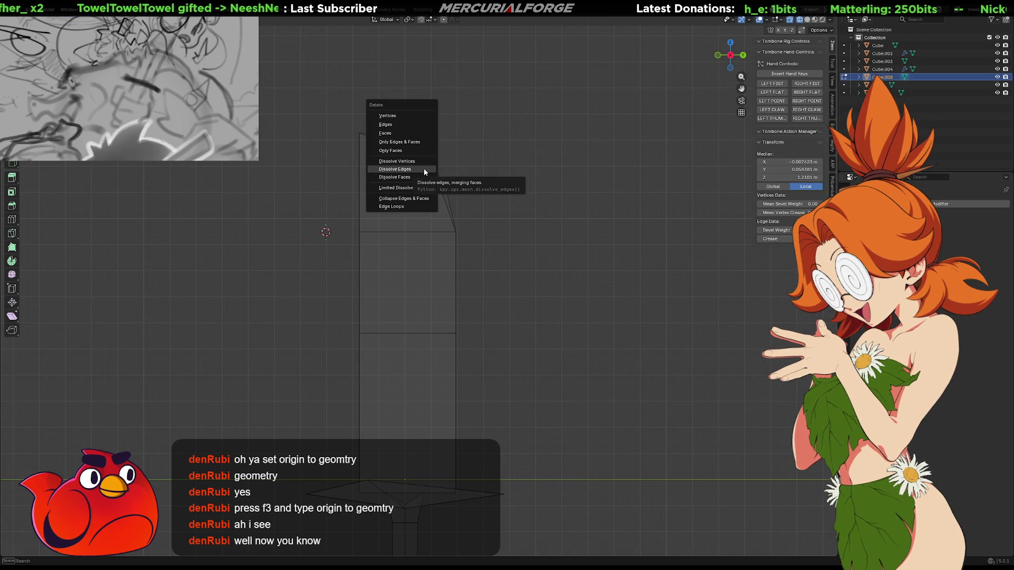
left_click(424, 170)
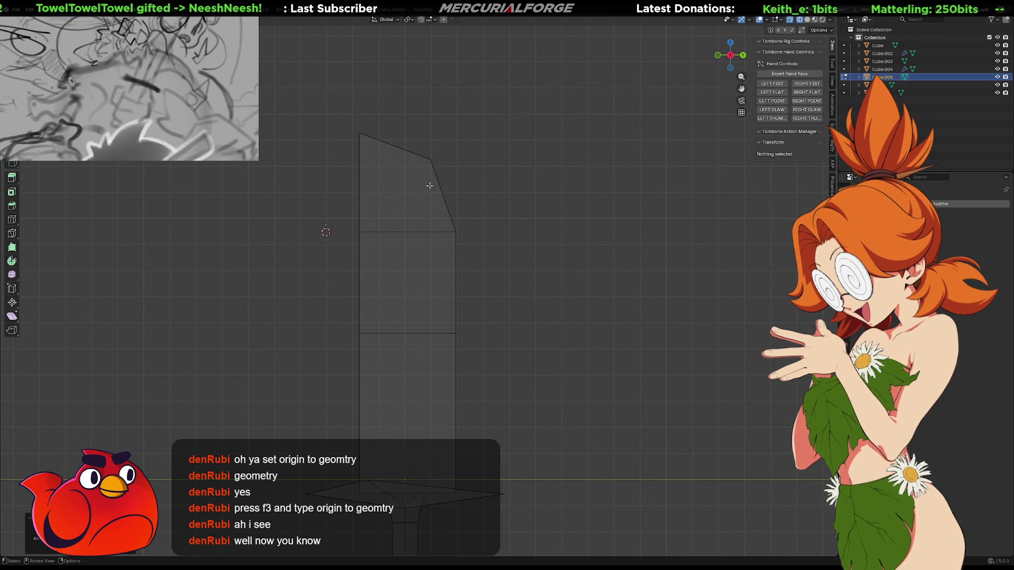
key("ctrl+z")
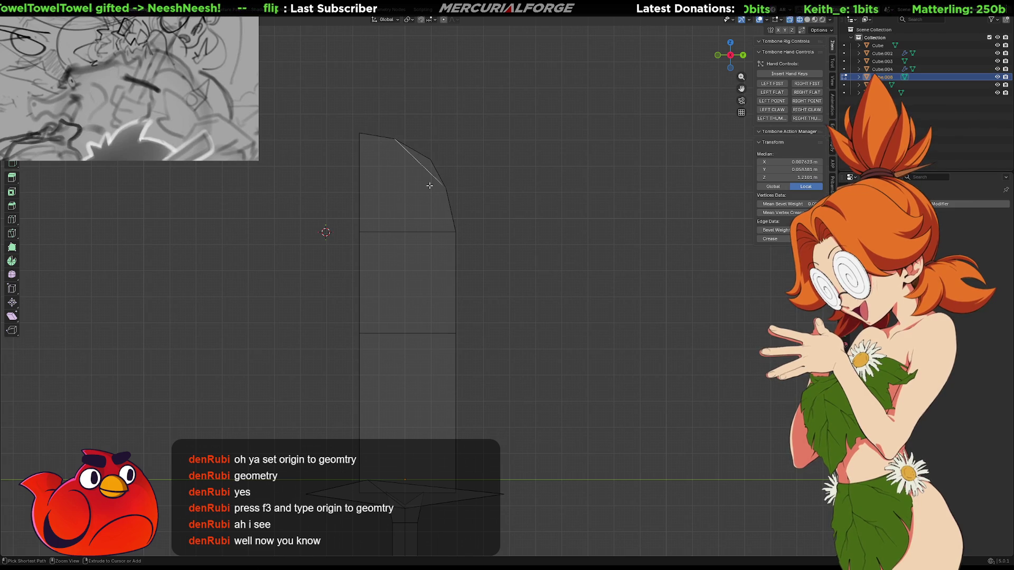
Rotate the tip edge clockwise and dissolve the selected tip edge
right_click(430, 180)
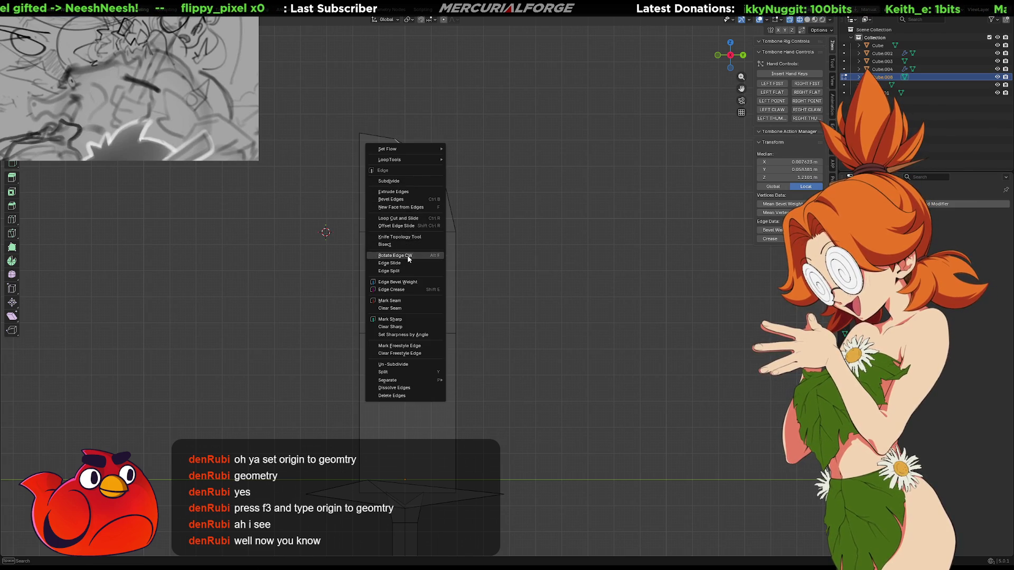
left_click(407, 256)
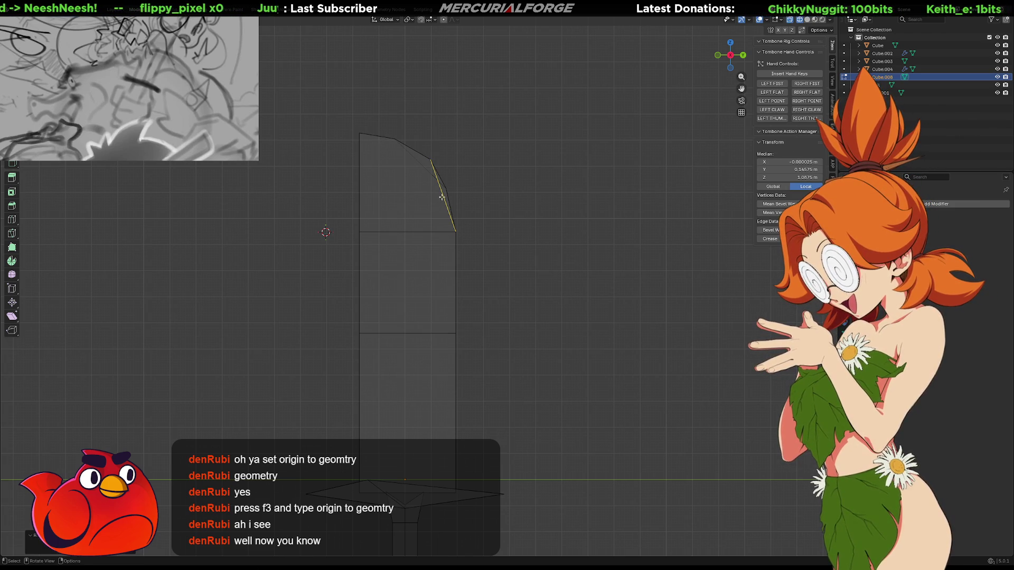
key("x")
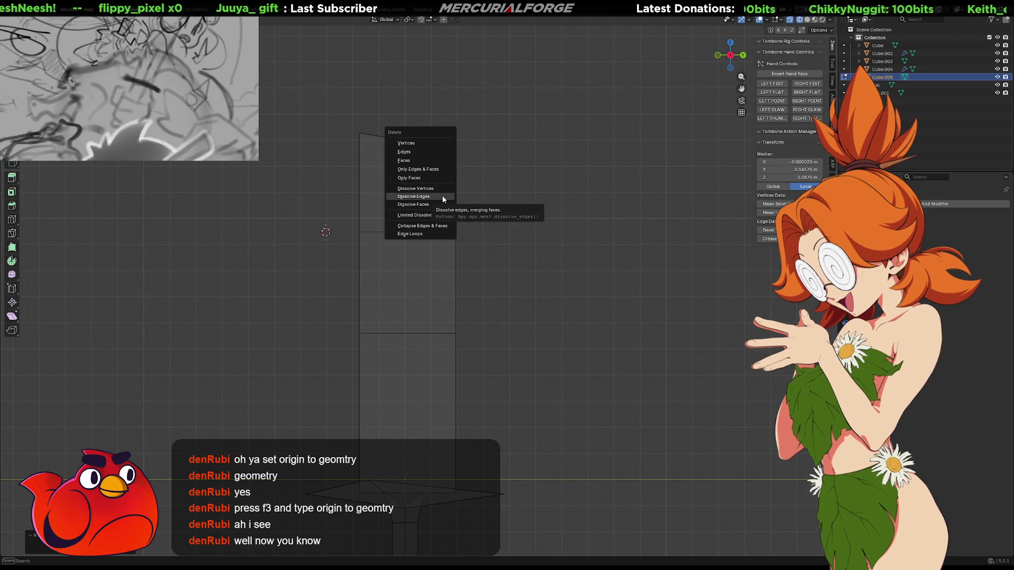
left_click(441, 152)
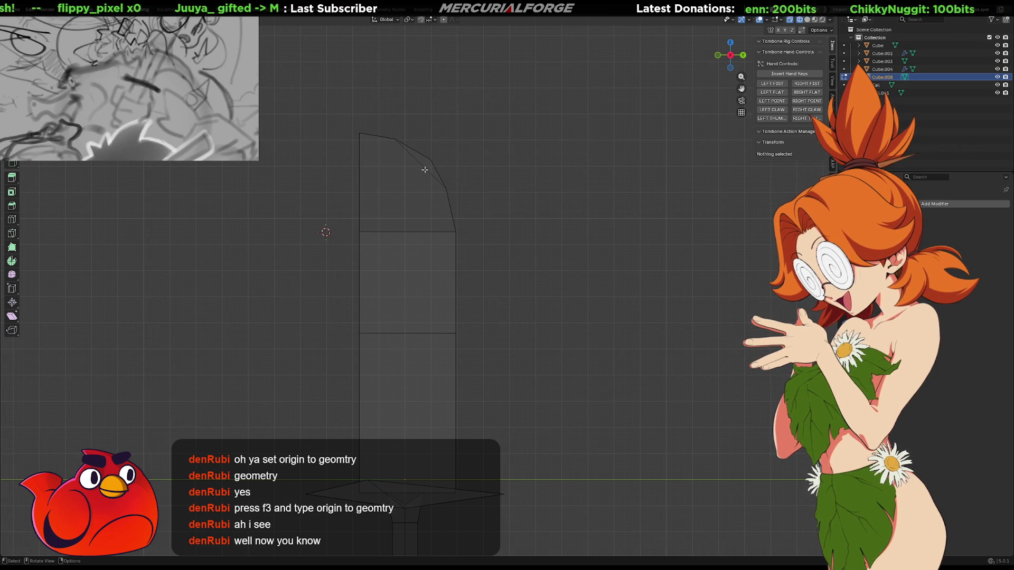
left_click(424, 170)
key("x")
left_click(425, 170)
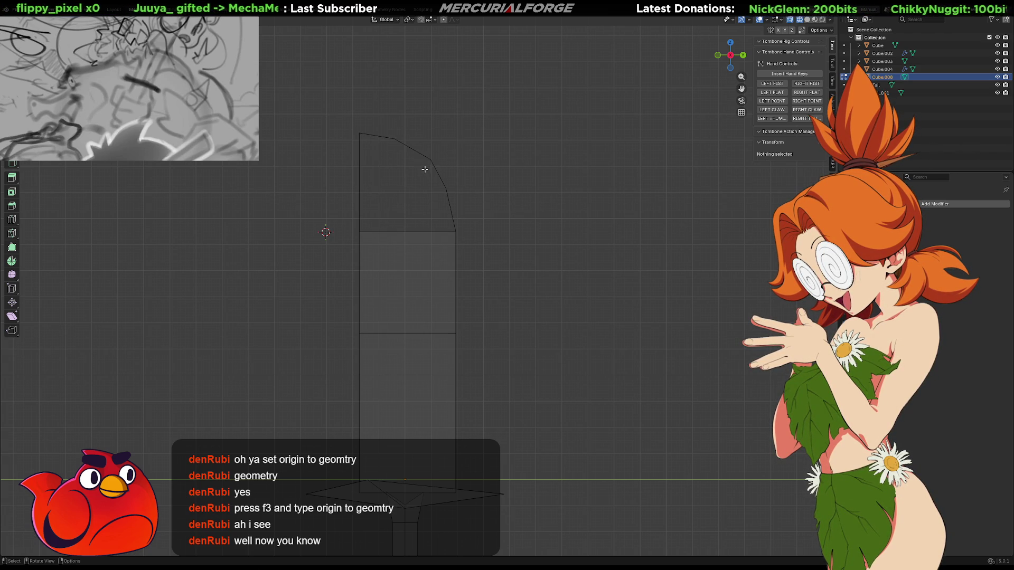
Reselect the diagonal edge across the tip face, cancelling the delete options
middle_click_drag(435, 182, 397, 186)
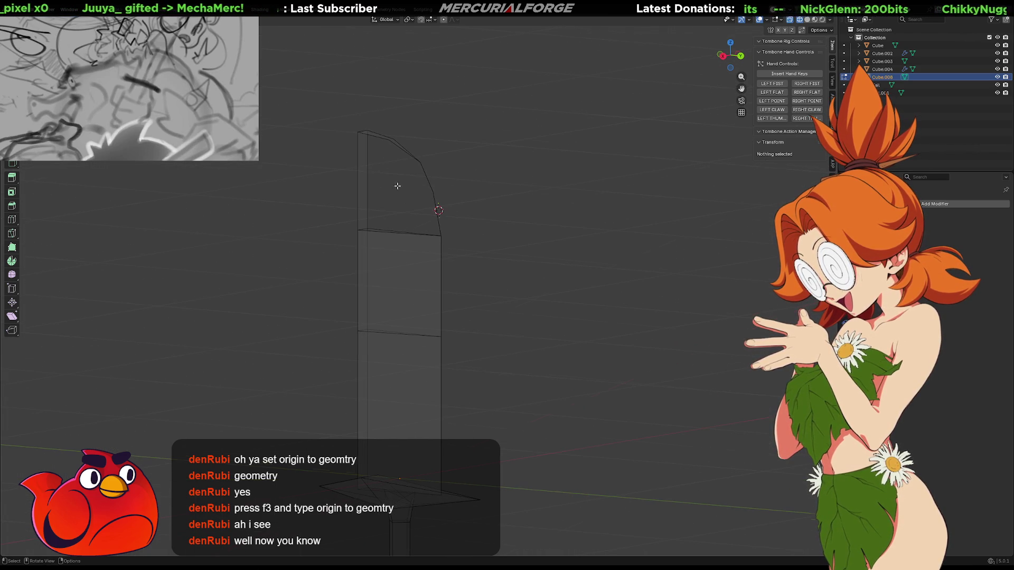
left_click(376, 137)
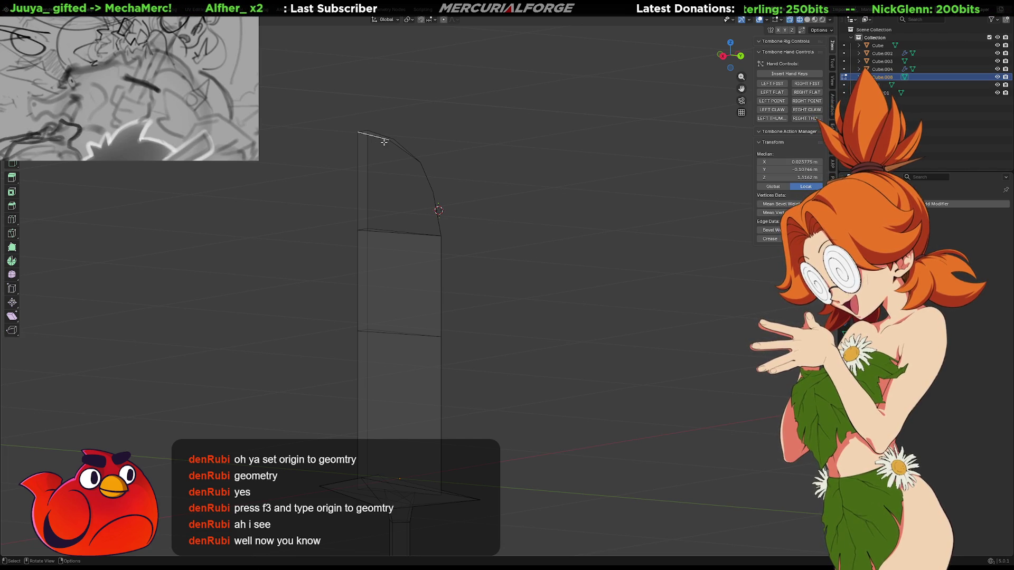
left_click(402, 161)
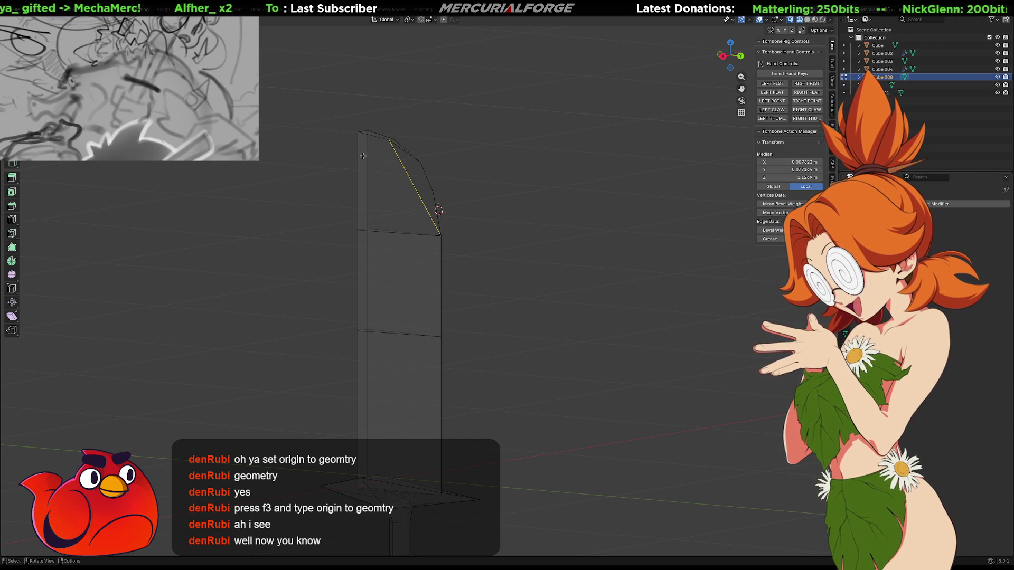
left_click(406, 170)
mouse_move(412, 168)
middle_mouse_down()
mouse_move(346, 172)
mouse_move(459, 173)
mouse_move(390, 190)
middle_mouse_up()
left_click(471, 165)
left_click(419, 171)
left_click(423, 178)
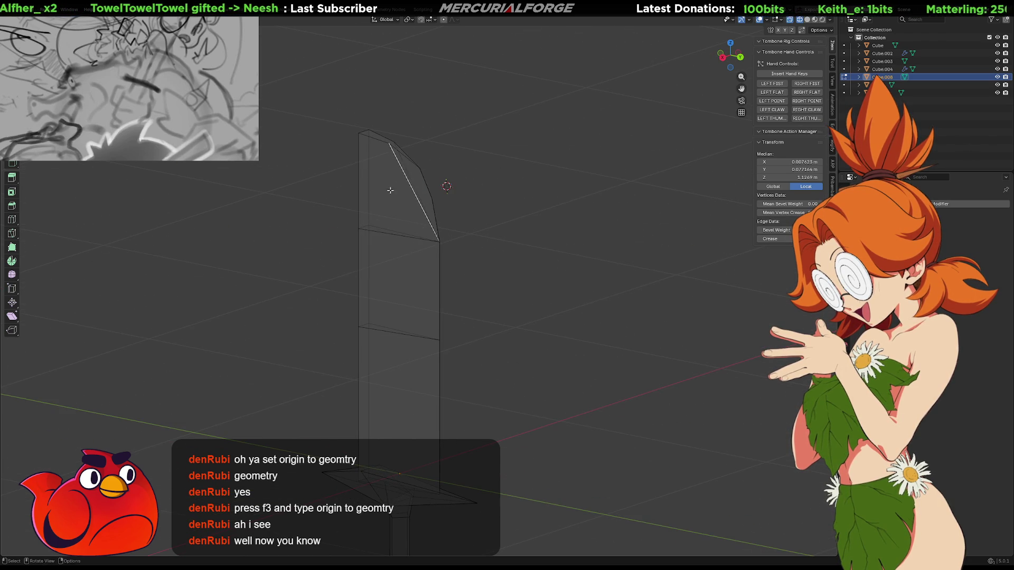
key("x")
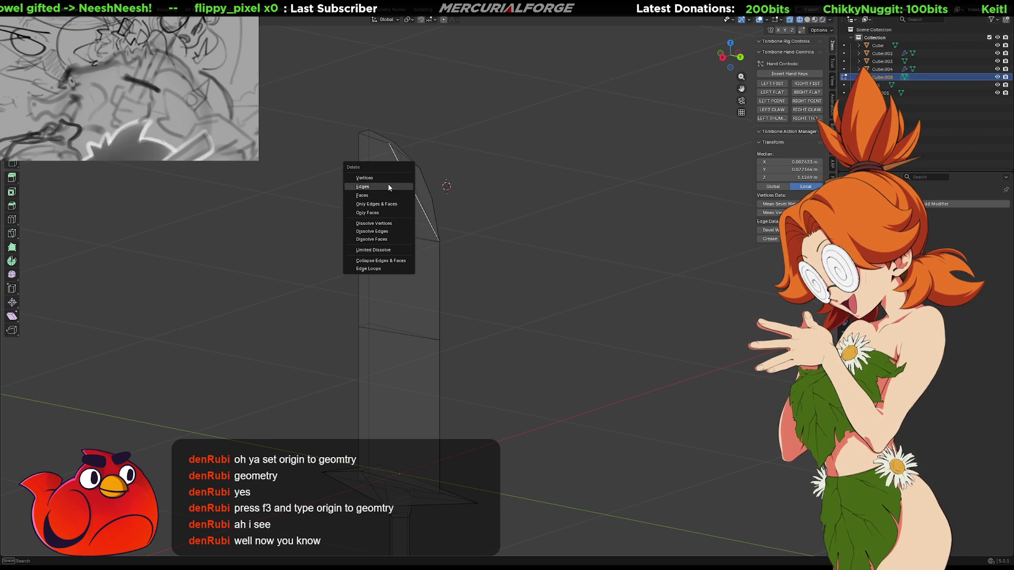
key("Escape")
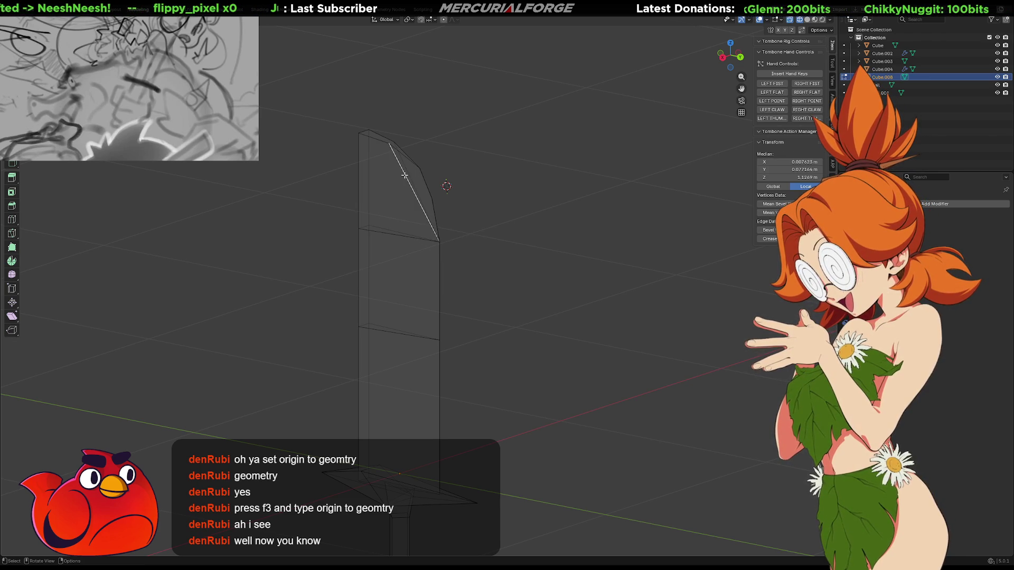
Edge-slide the selected diagonal edge along the blade tip
right_click(405, 176)
left_click(392, 183)
left_click(394, 179)
middle_click_drag(412, 178, 402, 185)
right_click(408, 185)
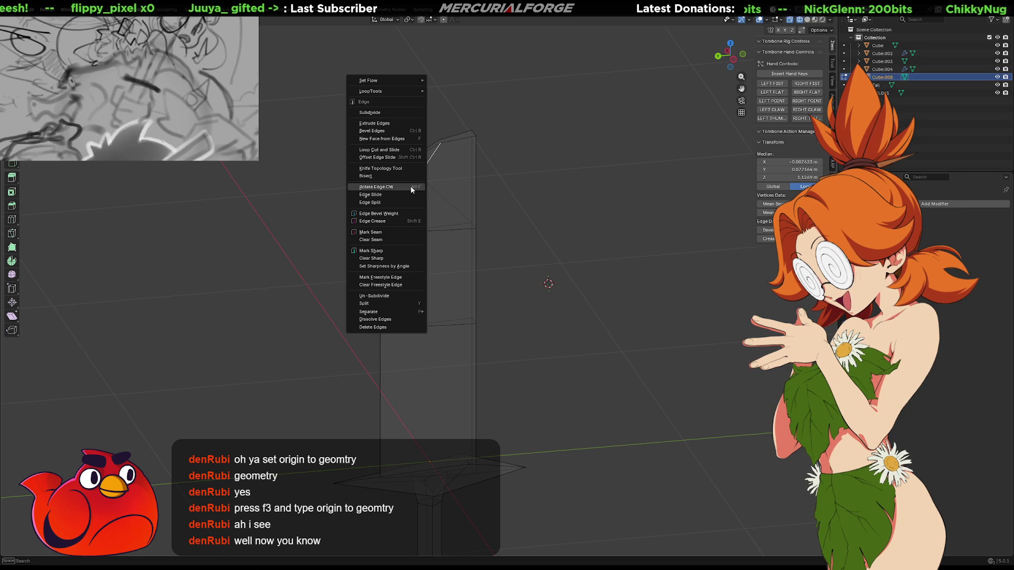
Rotate the diagonal tip edge twice and test tip face selections, then undo back to the triangle fan
left_click(410, 186)
right_click(428, 172)
left_click(430, 171)
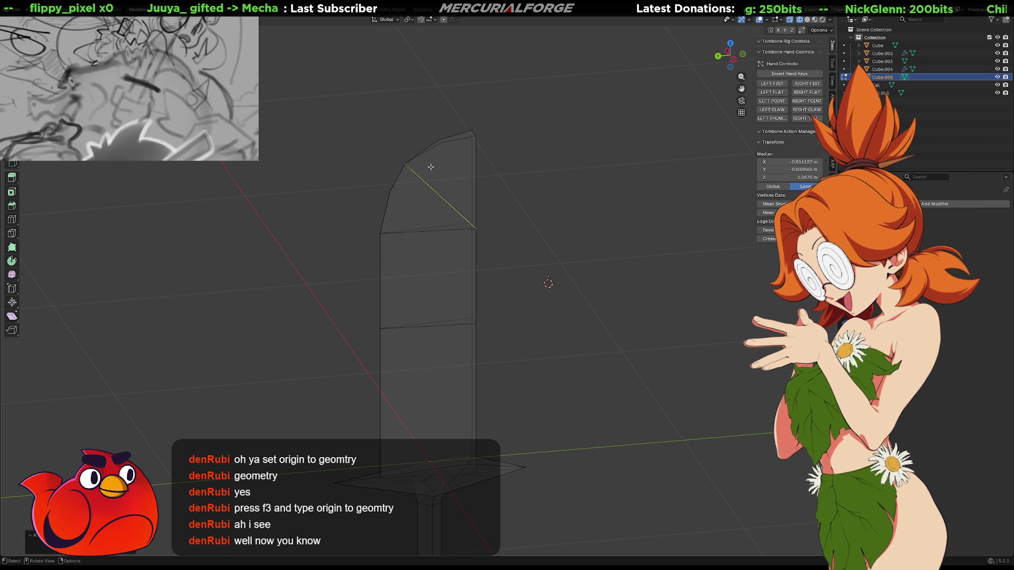
key("3")
left_click(444, 167)
left_click(409, 202, "shift")
mouse_move(410, 202)
middle_mouse_down()
mouse_move(482, 208)
mouse_move(438, 210)
middle_mouse_up()
left_click(420, 203, "shift")
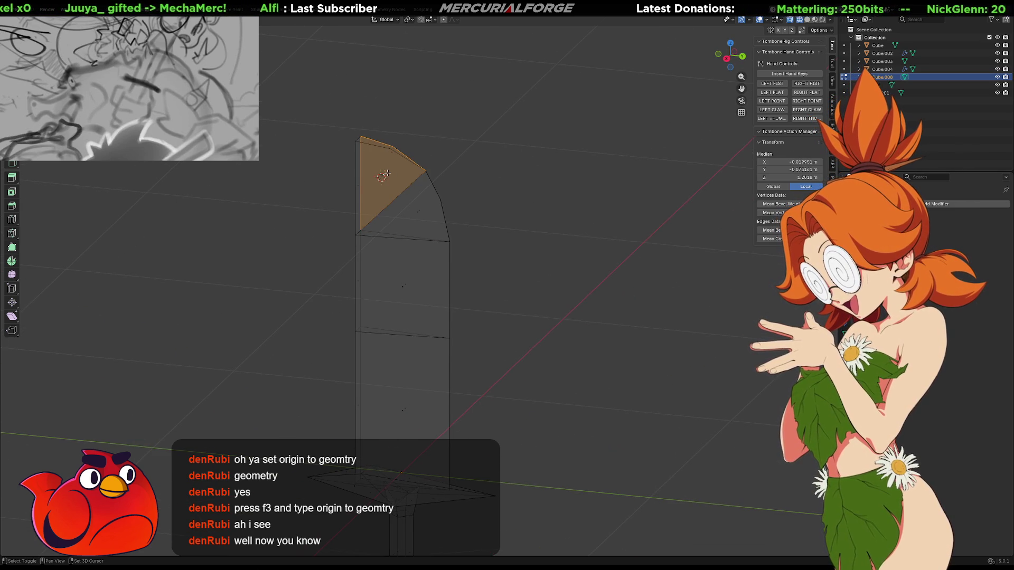
left_click(420, 207, "shift")
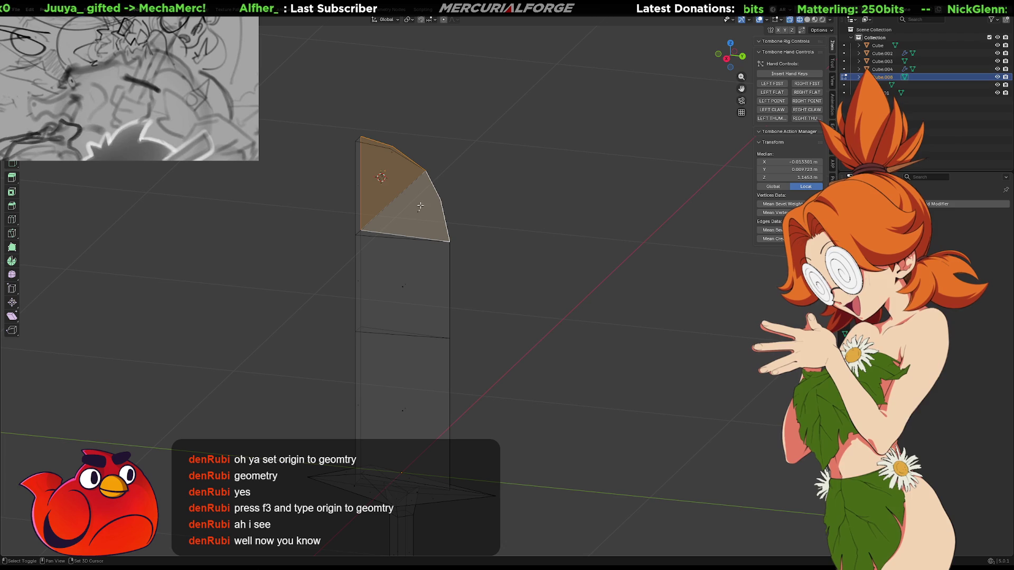
key("ctrl+z")
key("ctrl+z")
left_click(387, 177)
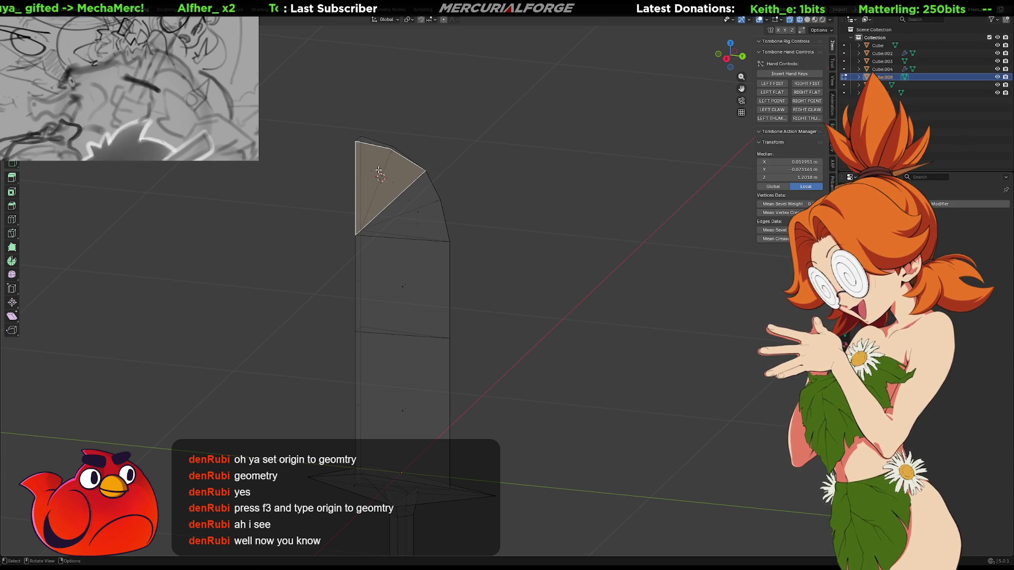
middle_click_drag(387, 177, 394, 197)
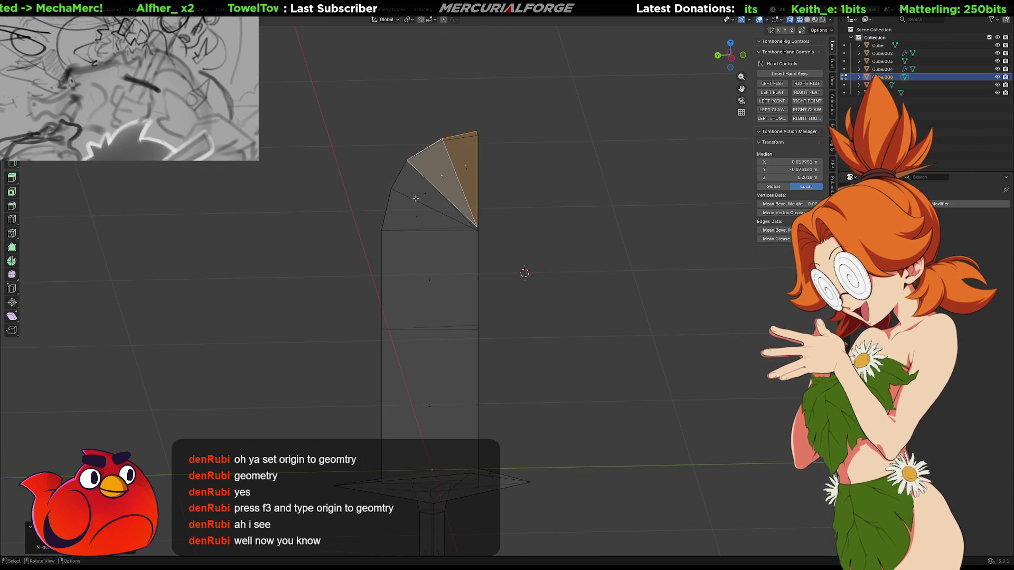
key("ctrl+z")
key("ctrl+z")
key("ctrl+z")
From the side view, select and dissolve the horizontal edge loop across the blade's middle
mouse_move(464, 270)
middle_mouse_down()
mouse_move(438, 218)
mouse_move(465, 196)
mouse_move(544, 217)
mouse_move(548, 209)
mouse_move(542, 229)
mouse_move(526, 219)
middle_mouse_up()
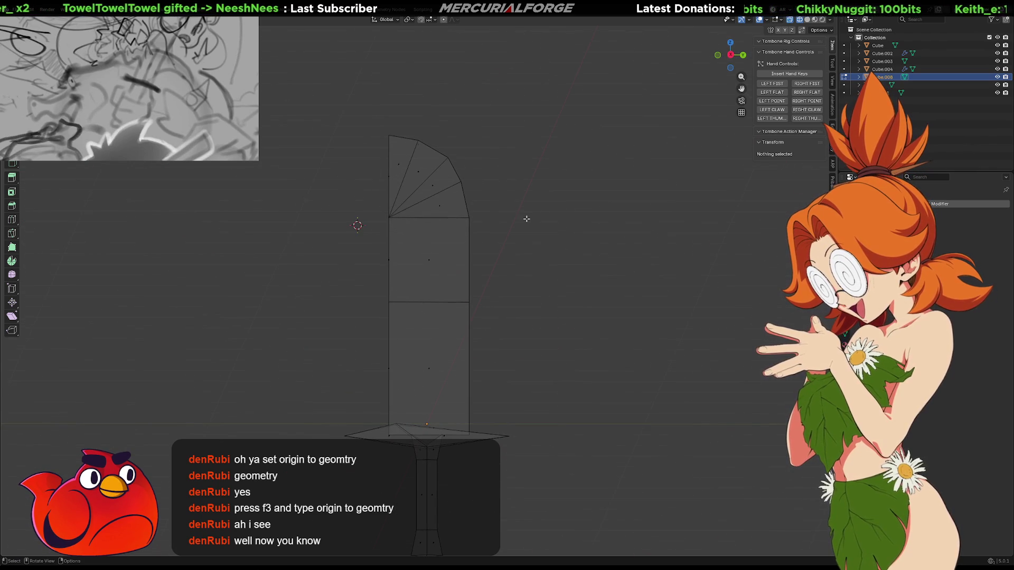
key("KP_3")
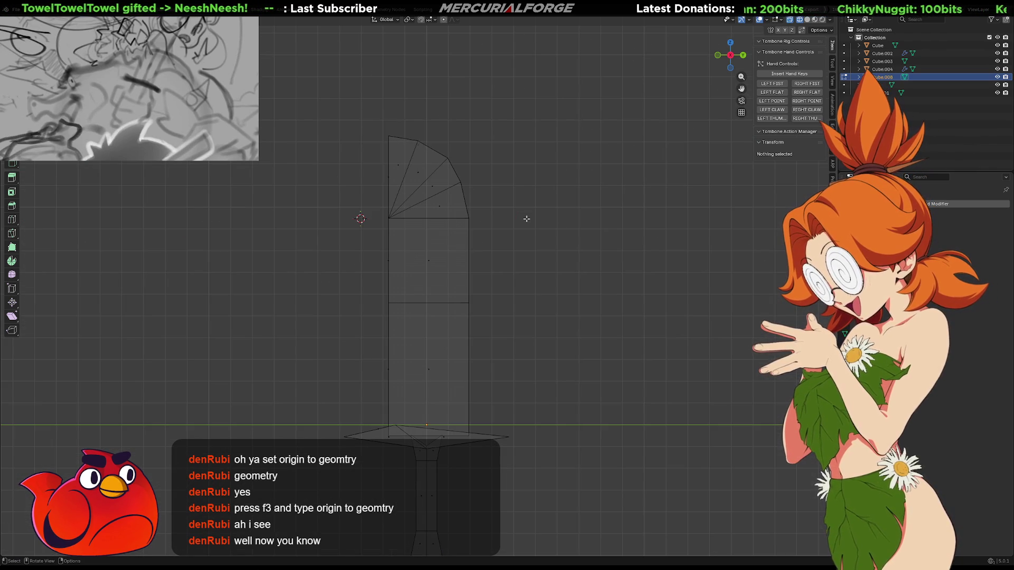
left_click(445, 301)
left_click(442, 305, "shift")
left_click(442, 304)
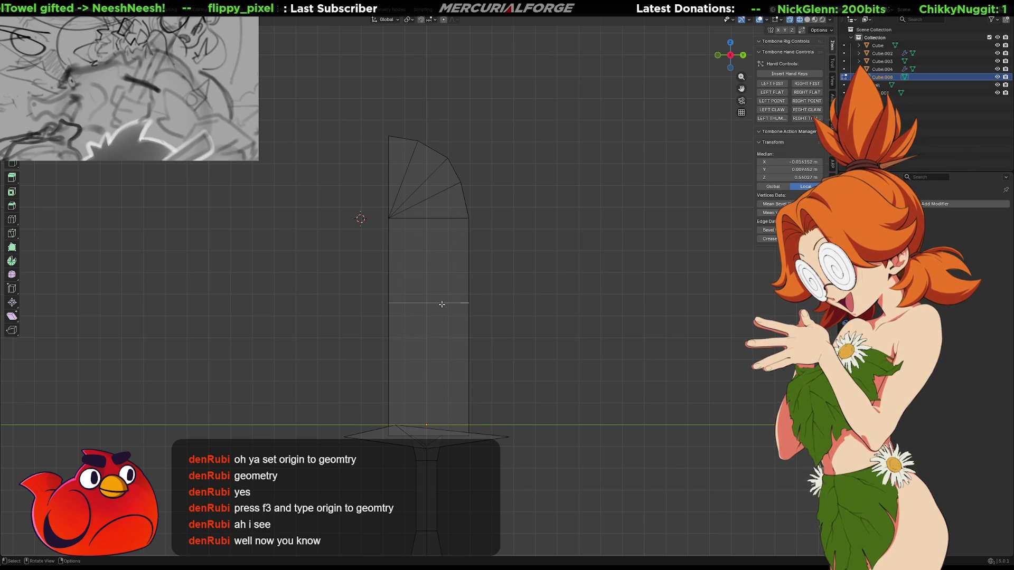
left_click(442, 304, "alt")
key("x")
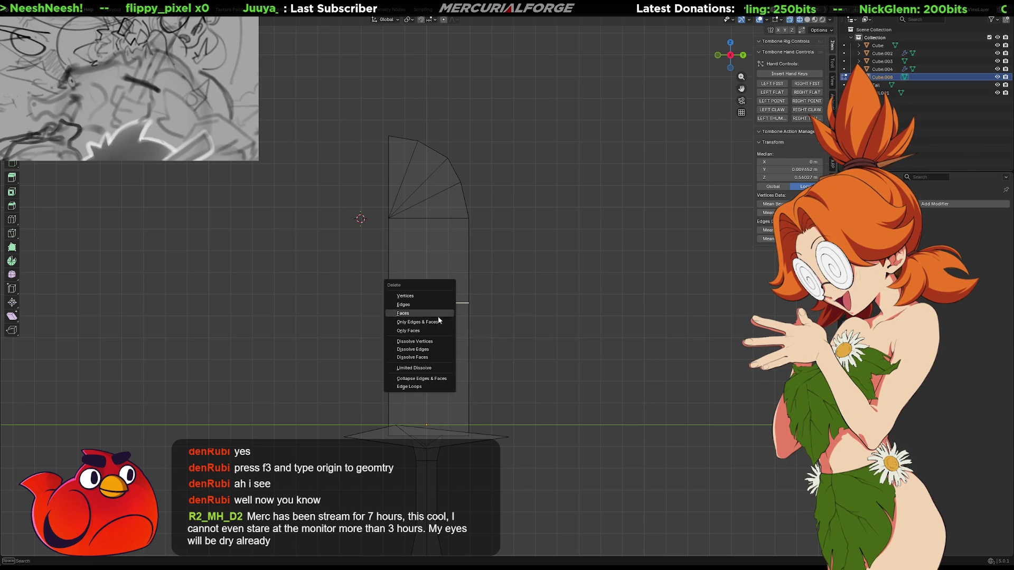
left_click(426, 349)
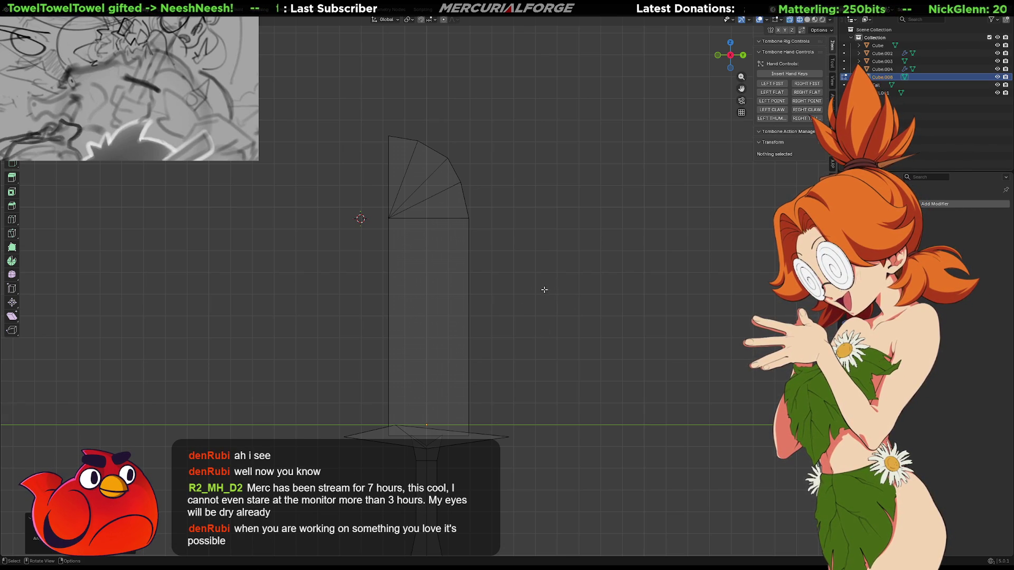
middle_click_drag(498, 235, 505, 249, "shift")
Switch to solid shading and merge the sword's overlapping vertices By Distance
key("shift+z")
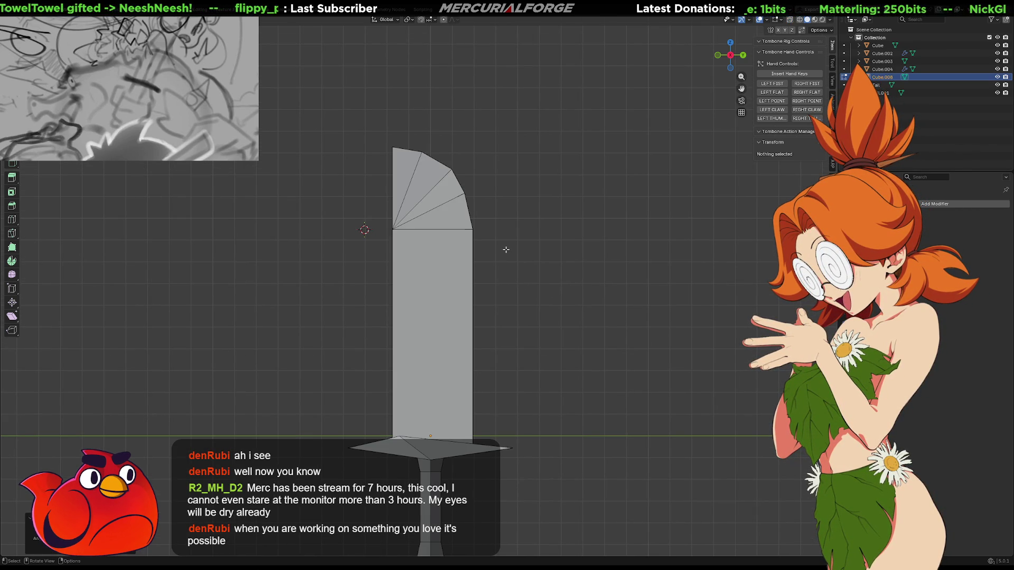
key("m")
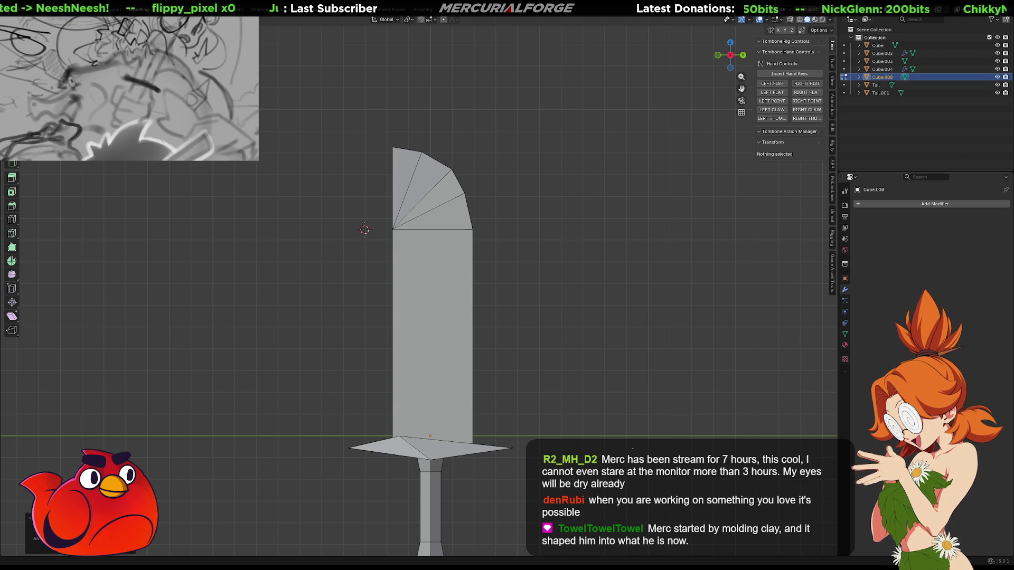
scroll(623, 317, "down", 2)
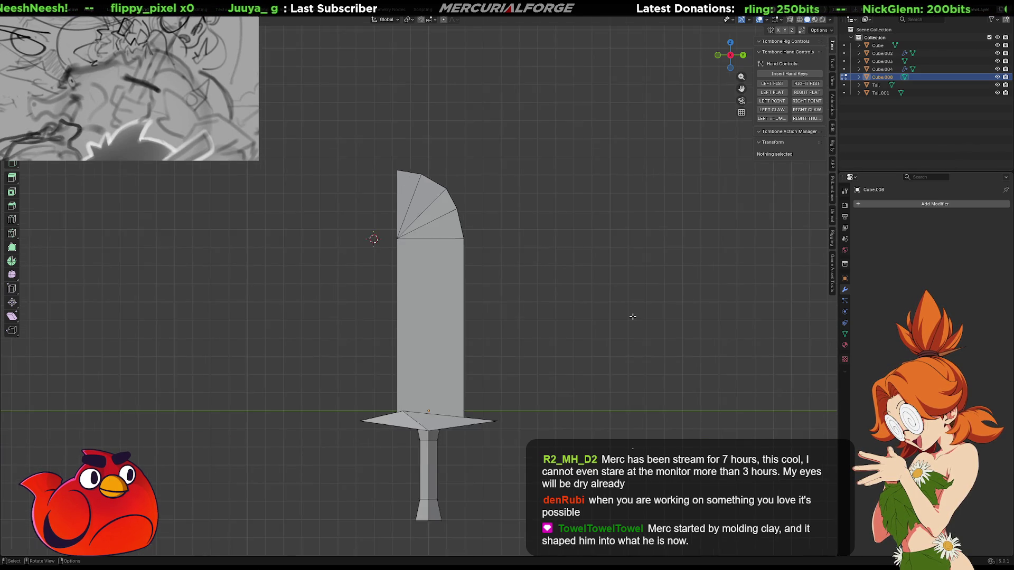
key("m")
left_click(591, 330)
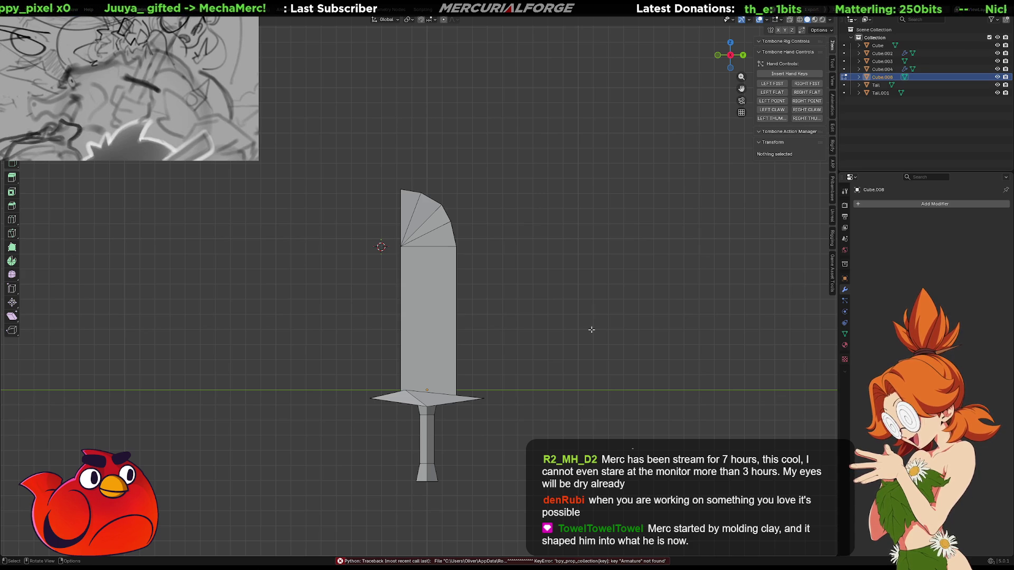
key("KP_Divide")
mouse_move(591, 329)
middle_mouse_down()
mouse_move(407, 333)
mouse_move(460, 312)
mouse_move(471, 318)
mouse_move(410, 318)
mouse_move(423, 314)
middle_mouse_up()
Back in Object Mode, rename Cube.008 to 'Sword', correcting the miscased 'sWORD'
key("Tab")
double_click(936, 77)
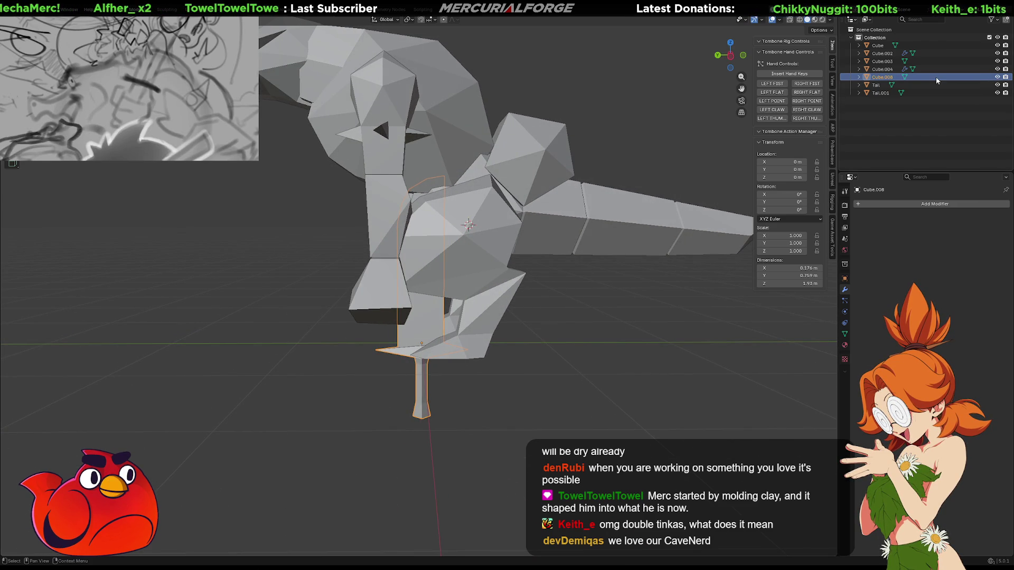
type("sWORD")
key("Return")
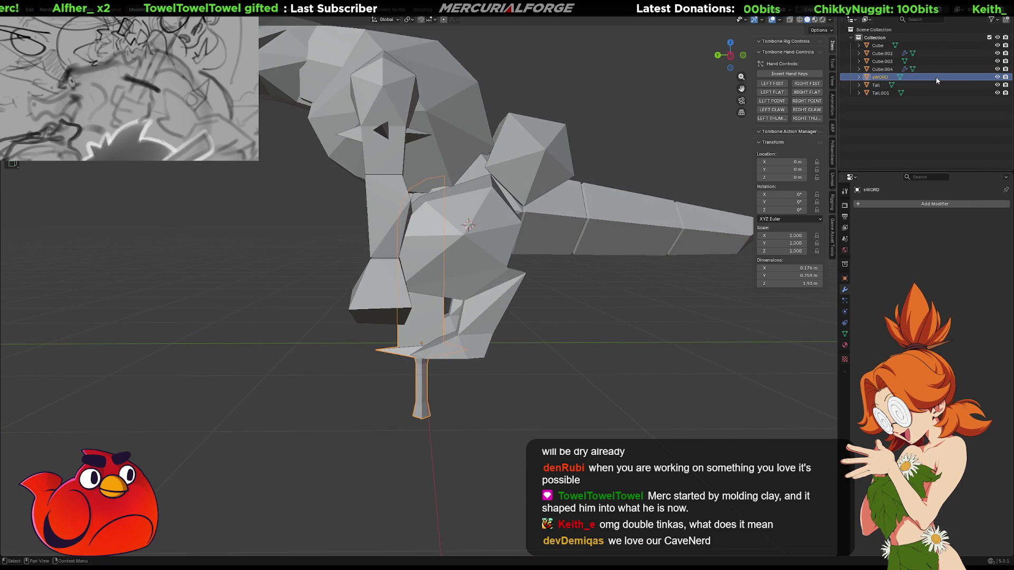
double_click(936, 77)
type("S")
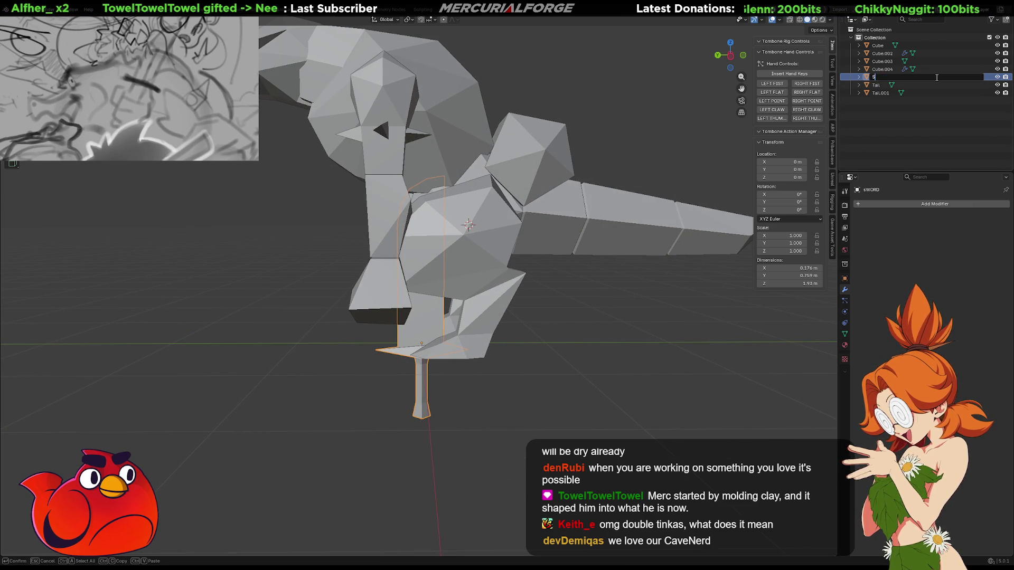
type("word")
key("Return")
key("Up")
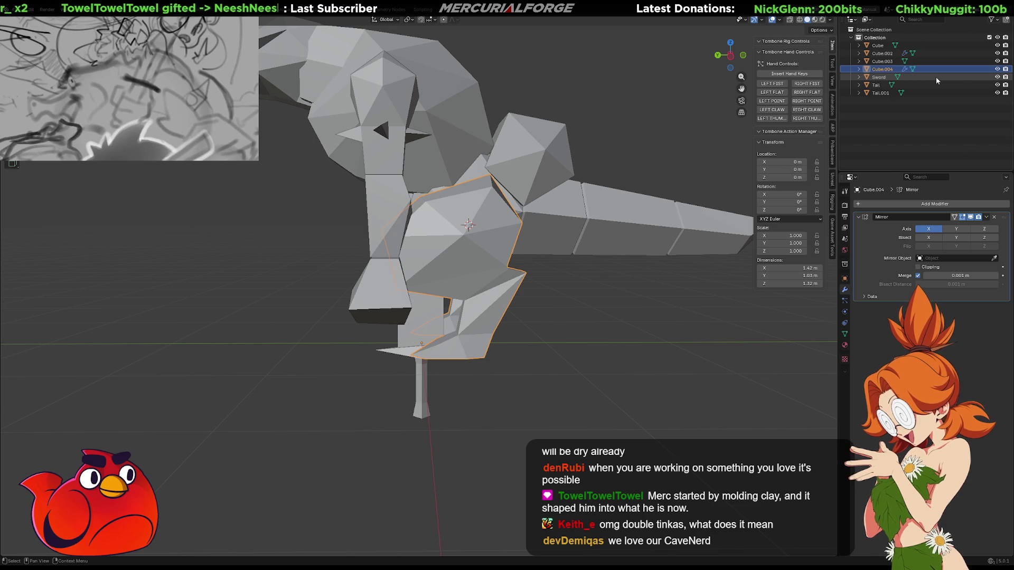
Rename the next two objects up the Outliner to 'Legs' and 'Torso'
key("F2")
type("Legs")
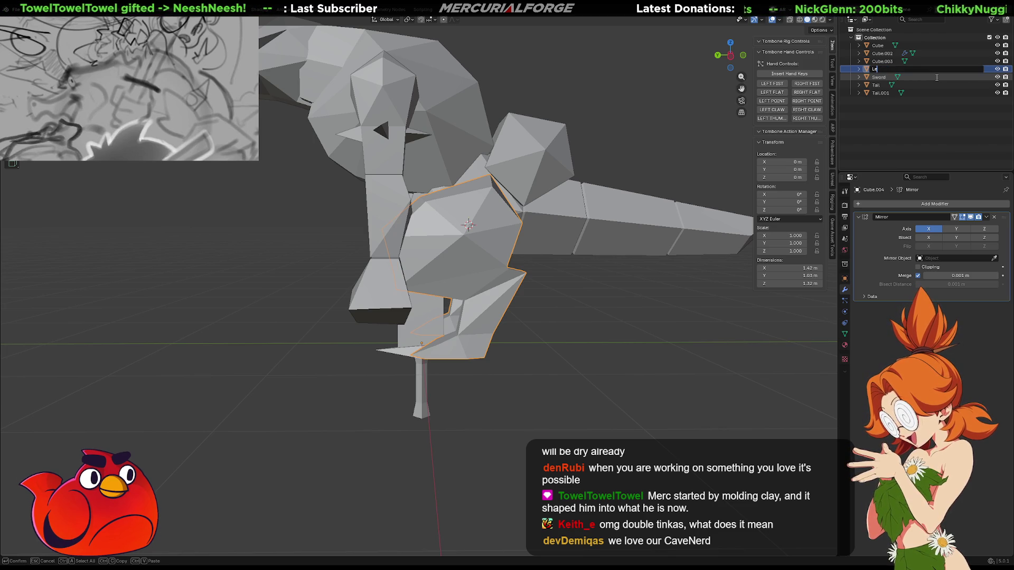
key("Return")
key("Up")
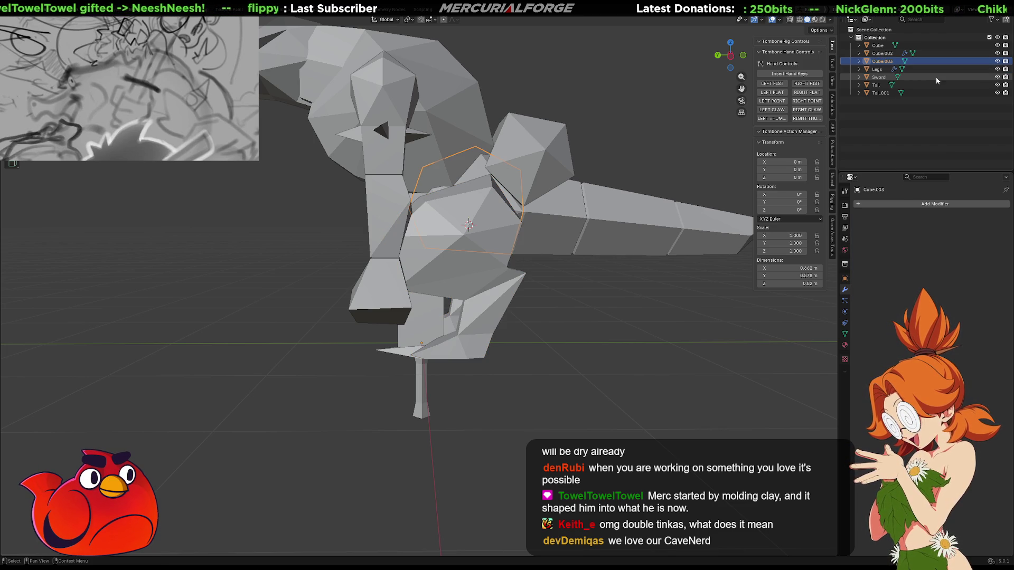
key("F2")
type("Torso")
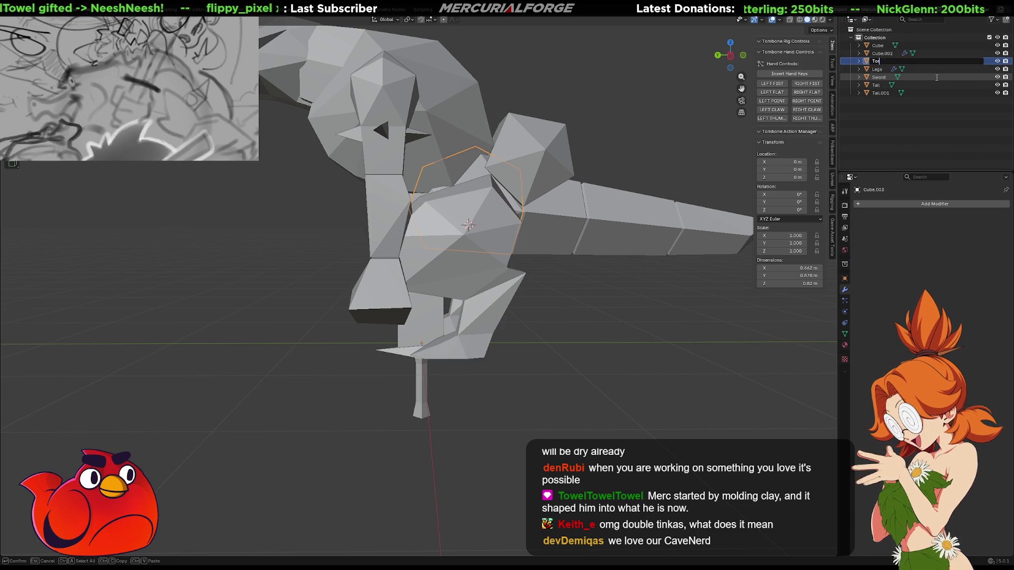
key("Return")
Rename the arms object to 'Arms', then step through Tail, Tail.001 and Cube
key("Up")
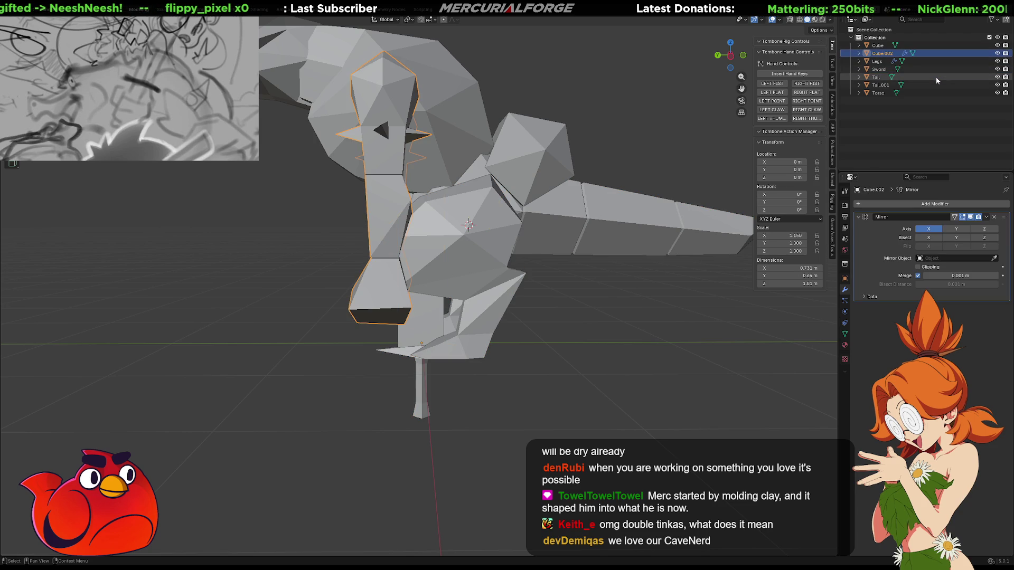
key("F2")
type("Arms")
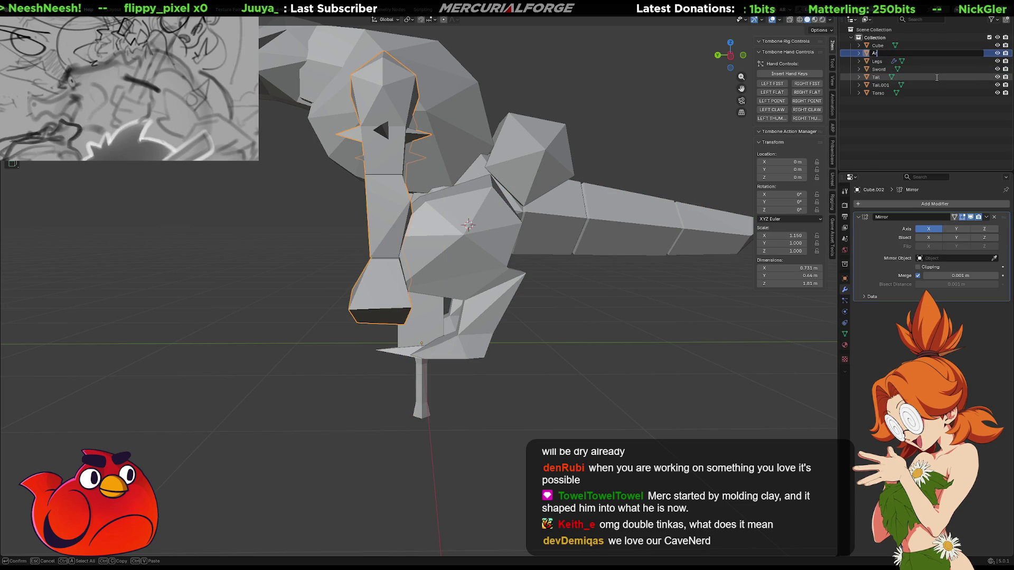
key("Return")
left_click(936, 77)
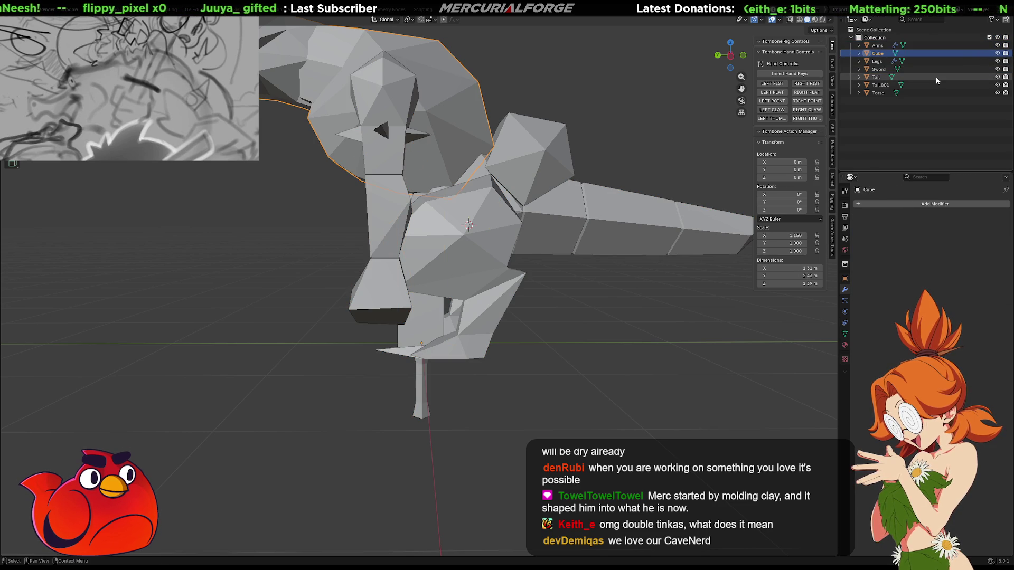
key("Down")
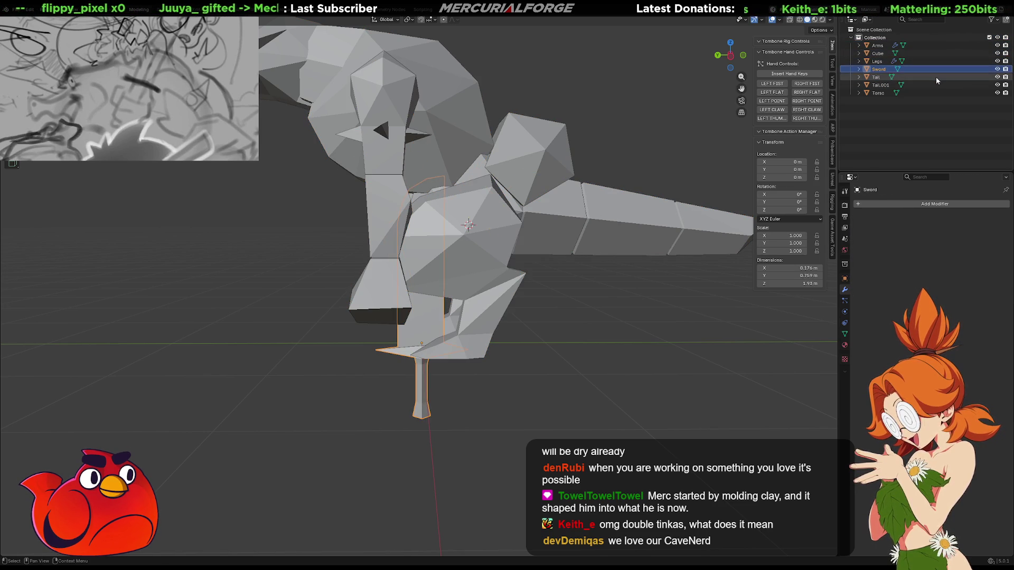
key("Down")
key("Up")
key("Up")
key("Up")
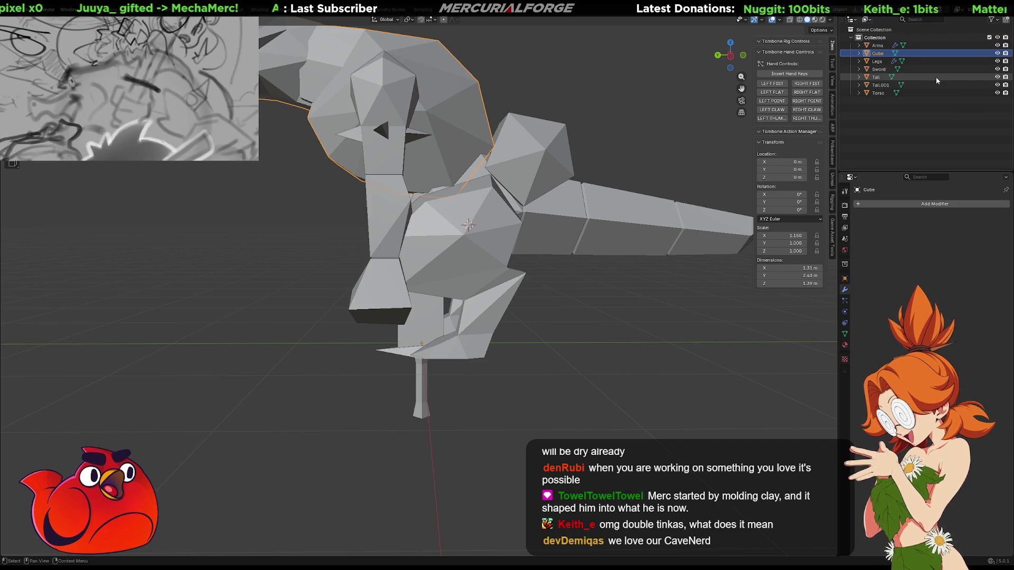
mouse_move(496, 253)
middle_mouse_down("shift")
mouse_move(549, 315)
mouse_move(510, 321)
mouse_move(491, 348)
mouse_move(546, 320)
middle_mouse_up("shift")
left_click(487, 330)
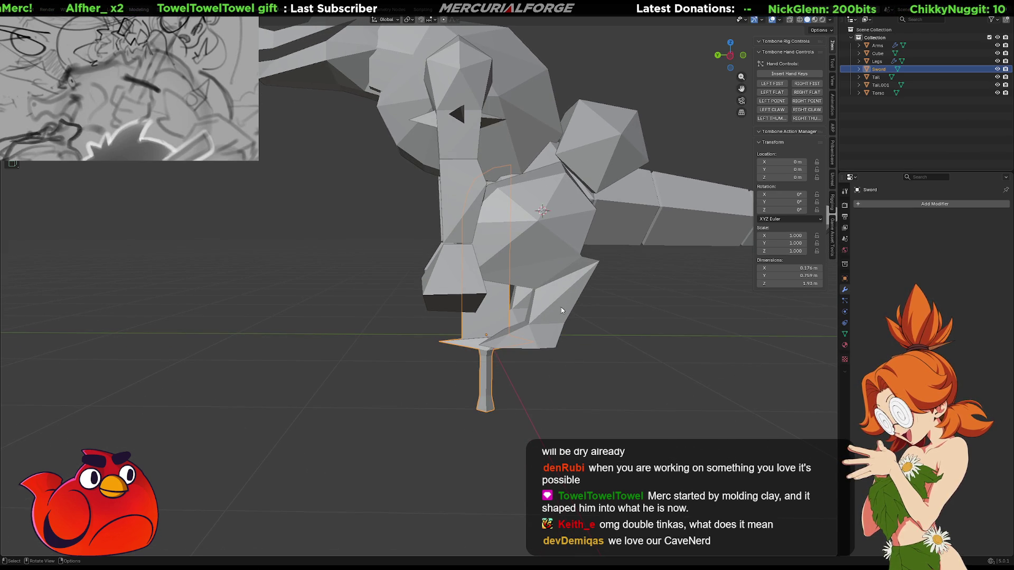
left_click(968, 205)
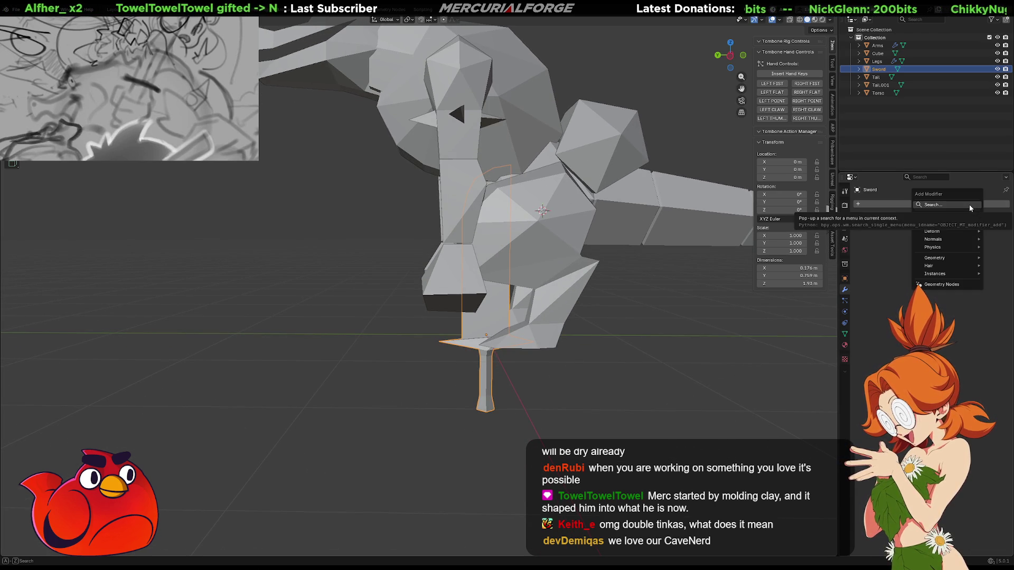
type("o")
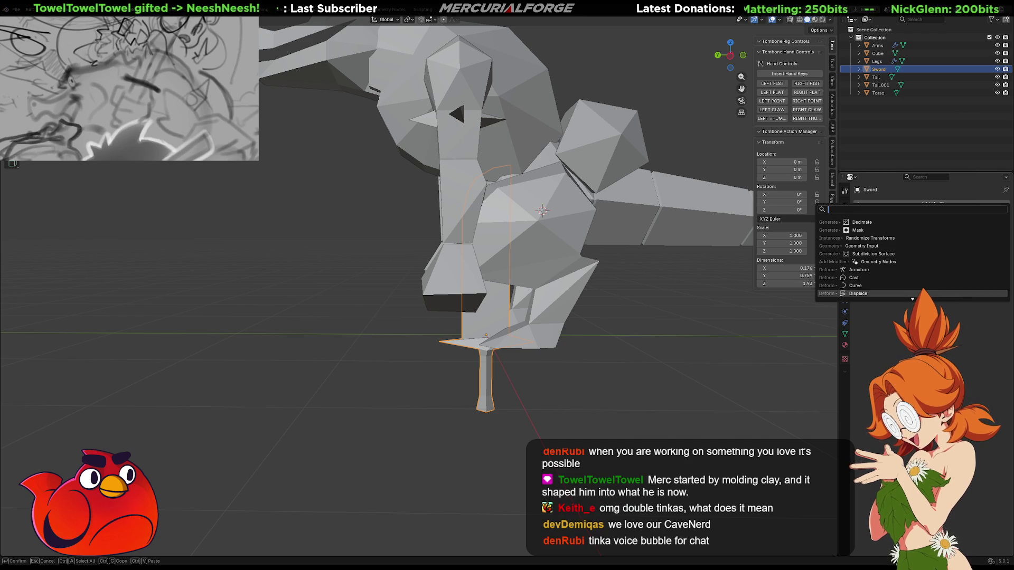
key("Escape")
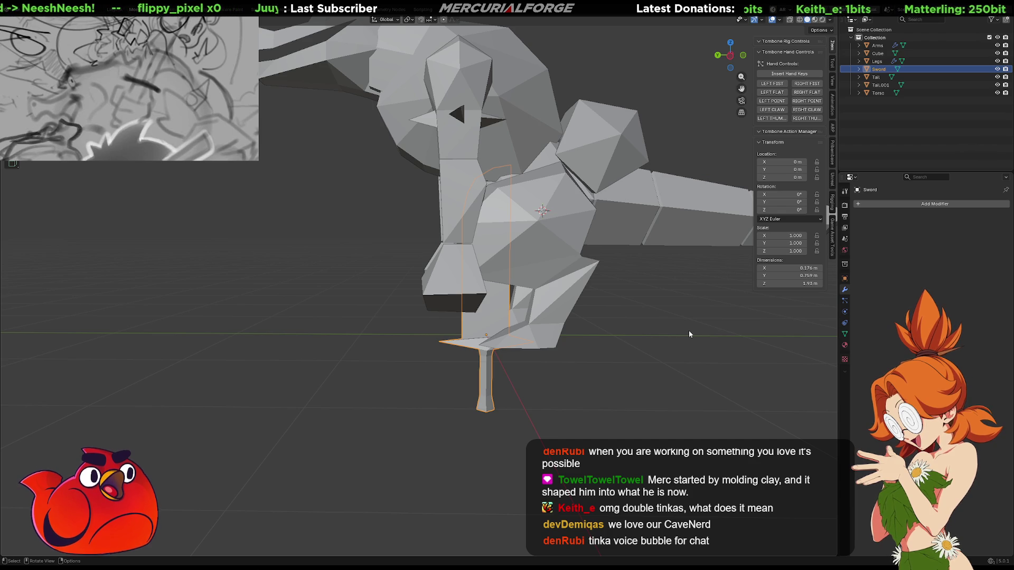
Rotate the sword about -88° around the X axis so it lies horizontal
key("r")
key("x")
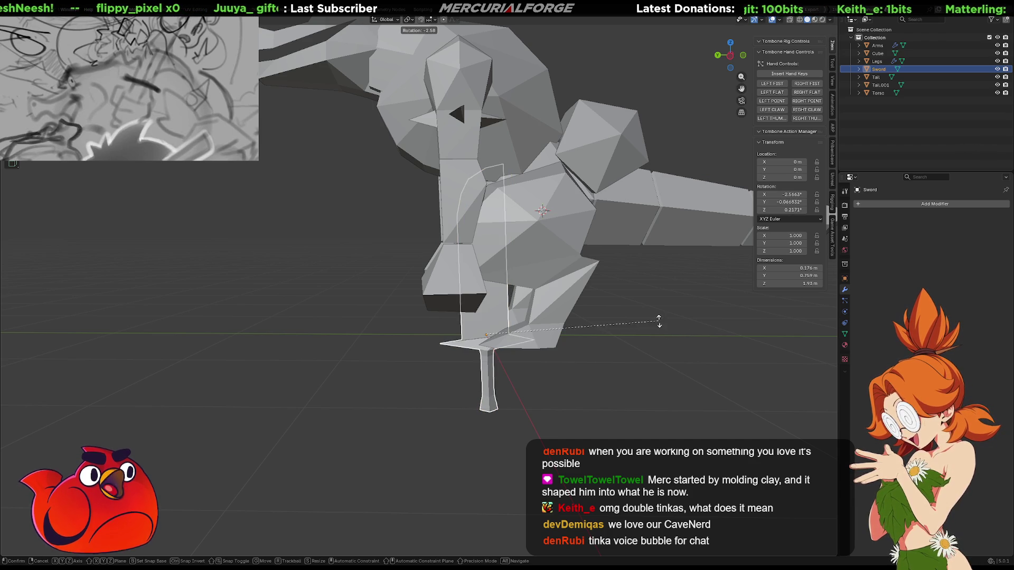
left_click(486, 280)
middle_click_drag(413, 325, 476, 295)
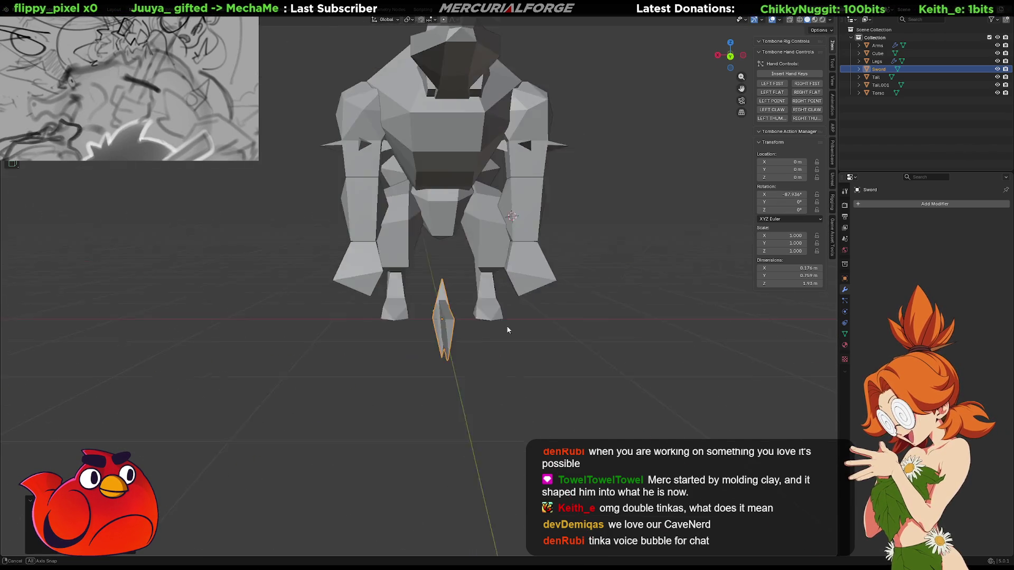
Move the sword beside the creature's hand, readjusting its position after checking
key("g")
middle_click_drag(590, 263, 475, 264)
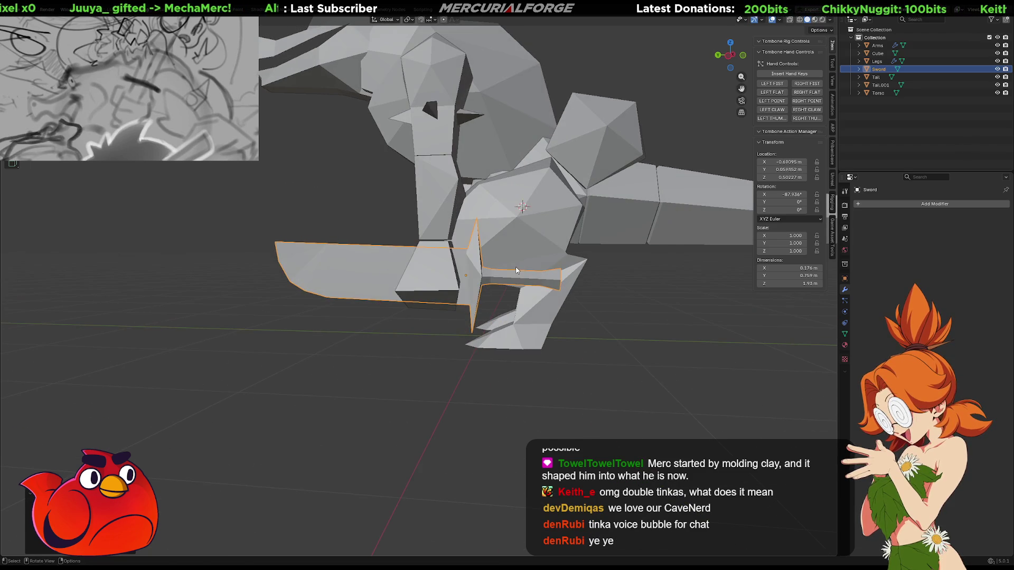
left_click(438, 266)
mouse_move(436, 270)
middle_mouse_down()
mouse_move(567, 270)
mouse_move(527, 294)
mouse_move(521, 324)
mouse_move(550, 341)
mouse_move(431, 319)
mouse_move(407, 296)
mouse_move(442, 300)
middle_mouse_up()
key("g")
left_click(559, 350)
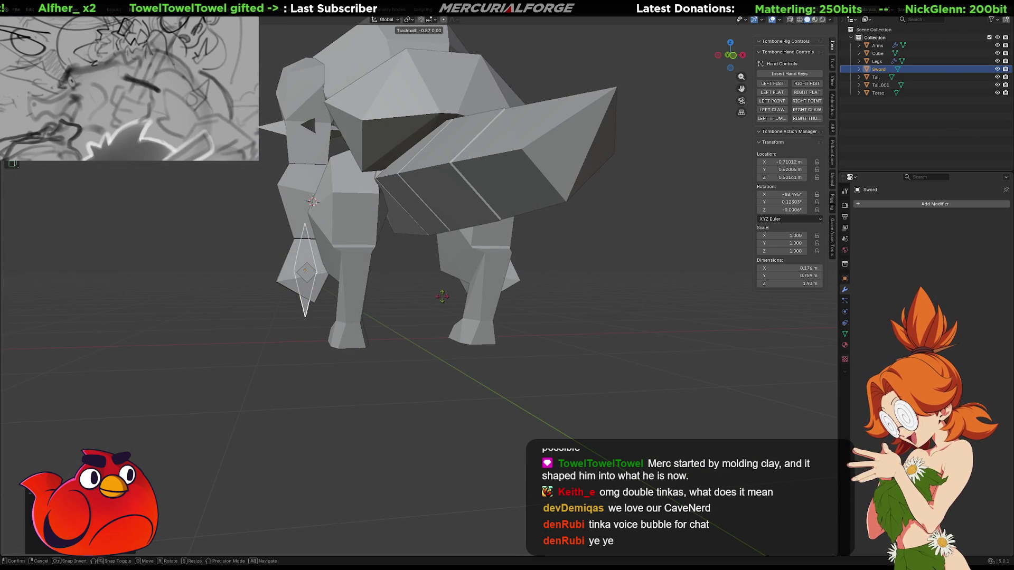
mouse_move(441, 300)
middle_mouse_down()
mouse_move(425, 305)
mouse_move(574, 316)
mouse_move(487, 313)
mouse_move(464, 338)
mouse_move(629, 327)
mouse_move(558, 328)
mouse_move(592, 315)
mouse_move(314, 320)
mouse_move(332, 310)
mouse_move(351, 324)
middle_mouse_up()
In Edit Mode, merge the tip vertices At Center and add a loop cut across the blade
key("Tab")
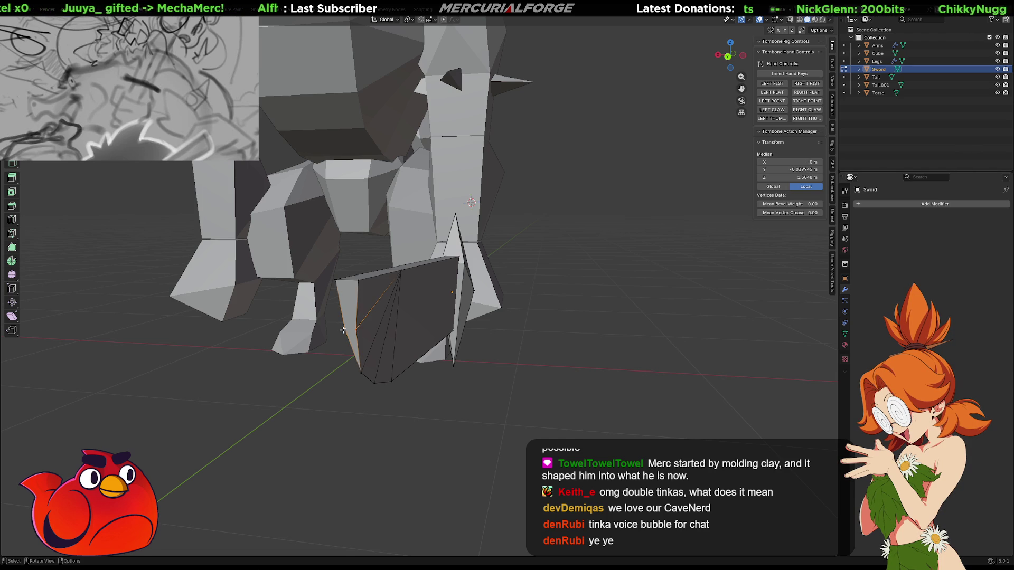
key("m")
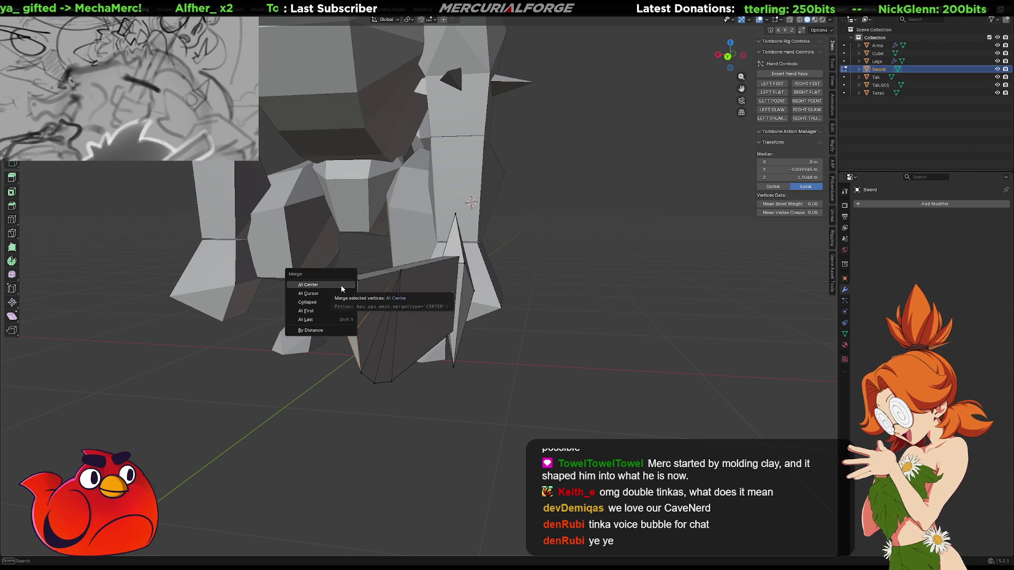
left_click(340, 289)
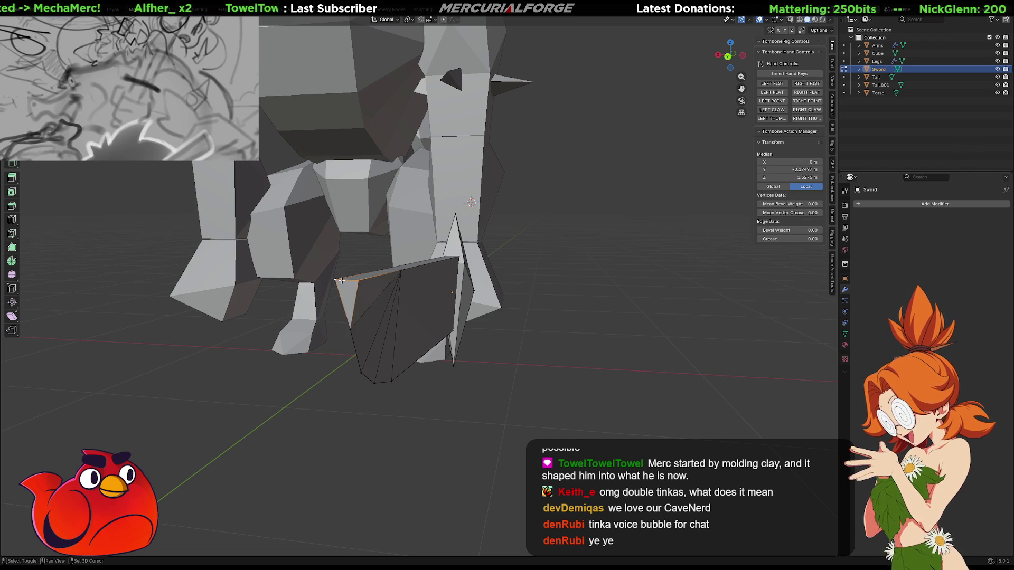
left_click(365, 297)
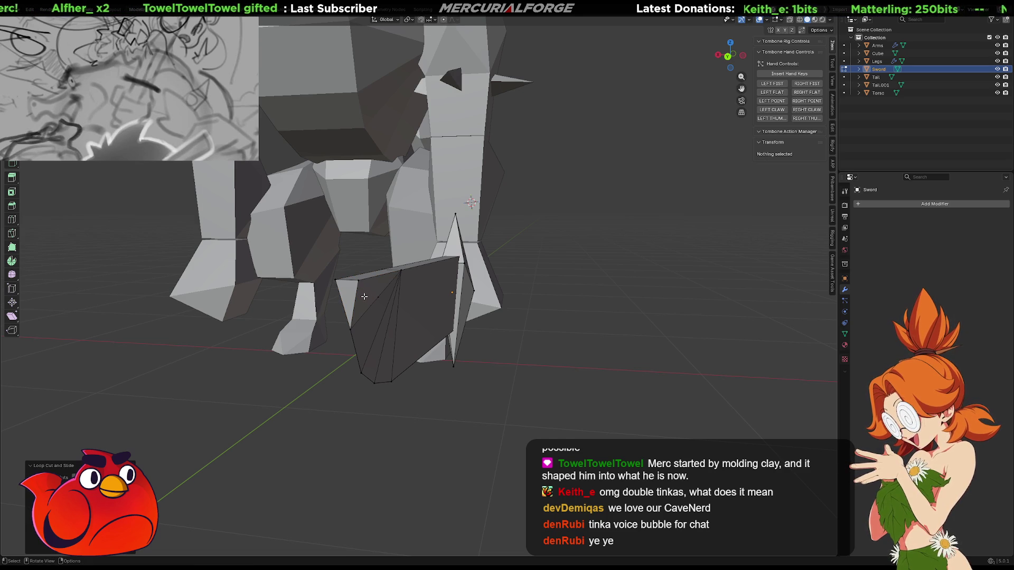
left_click(338, 282, "shift")
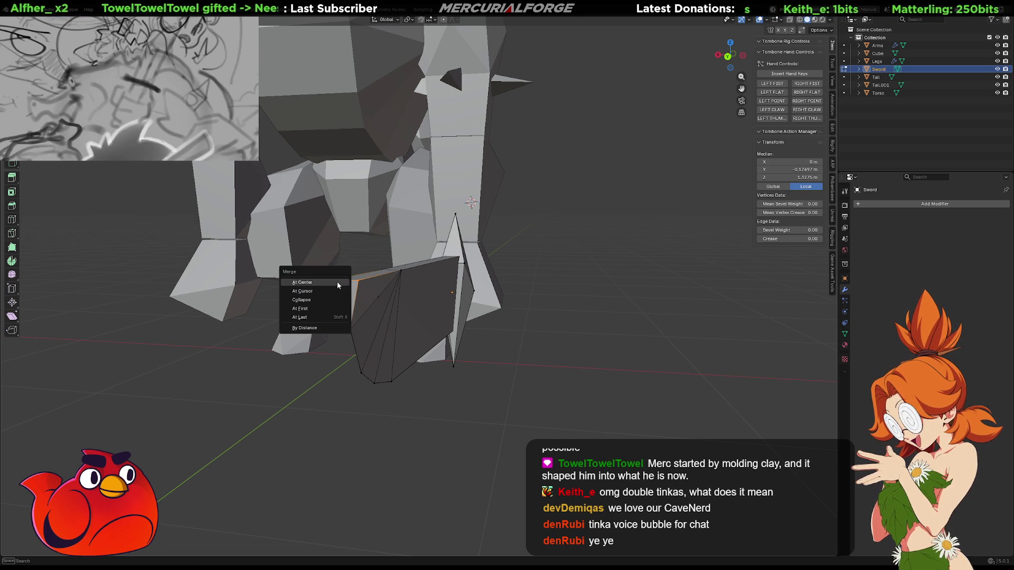
left_click(337, 285)
Try deleting a blade vertex's edges, then undo the deletion
mouse_move(342, 292)
middle_mouse_down()
mouse_move(351, 333)
mouse_move(311, 339)
middle_mouse_up()
left_click(263, 299)
middle_click_drag(265, 301, 450, 317)
key("x")
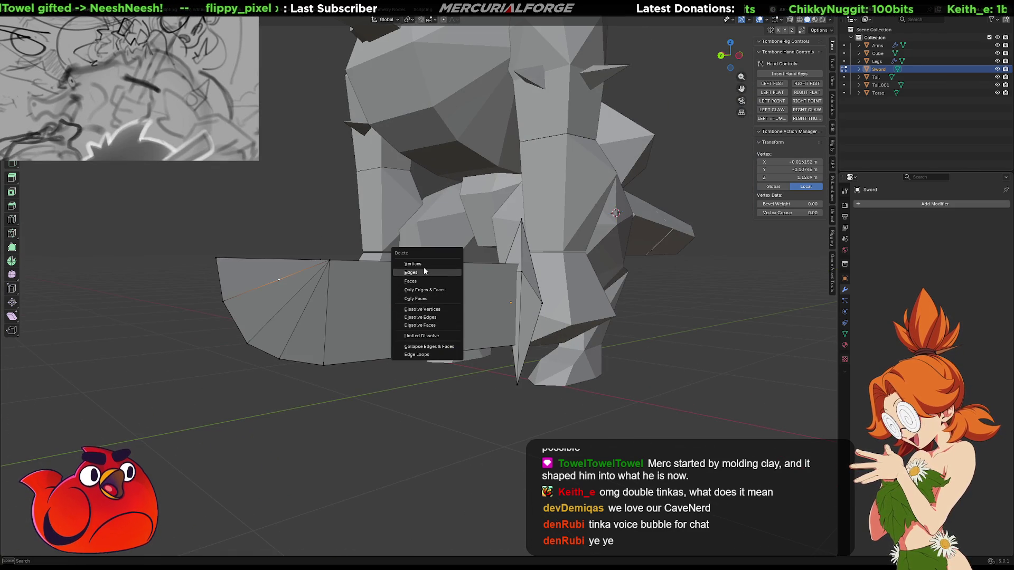
left_click(423, 271)
key("ctrl+z")
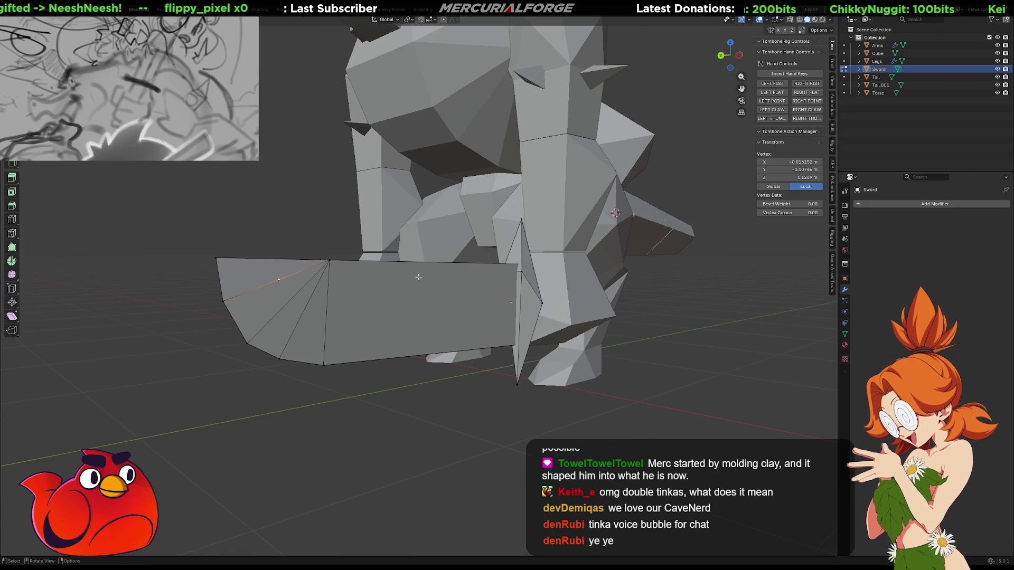
Dissolve the extra vertex from the blade and inspect the sword around the character
key("m")
key("Escape")
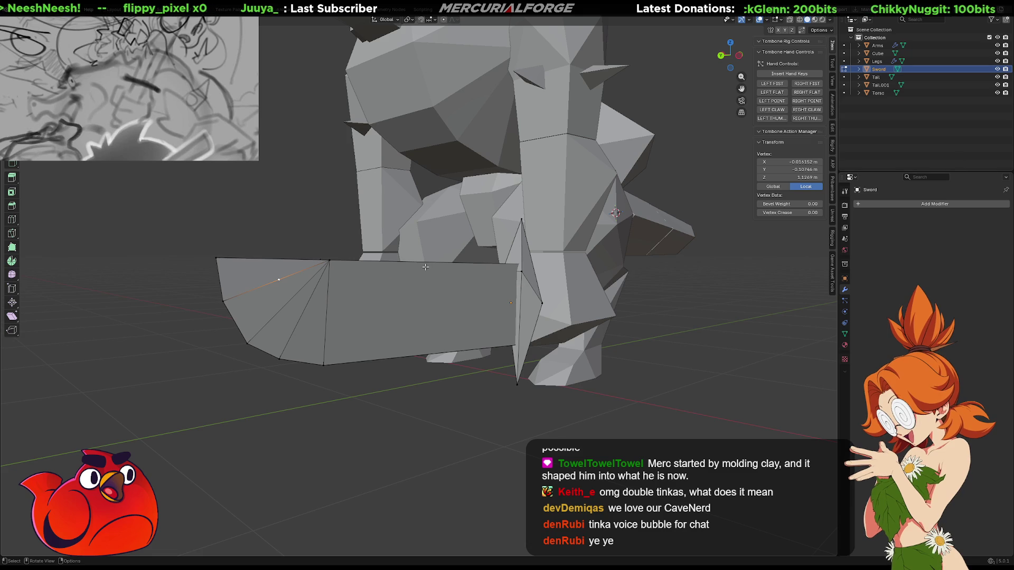
key("x")
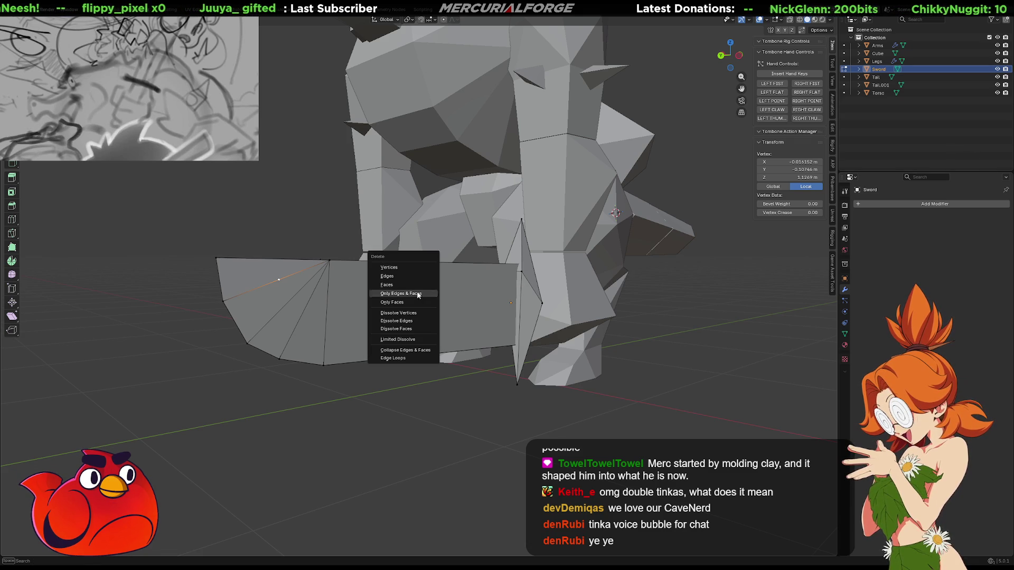
left_click(410, 314)
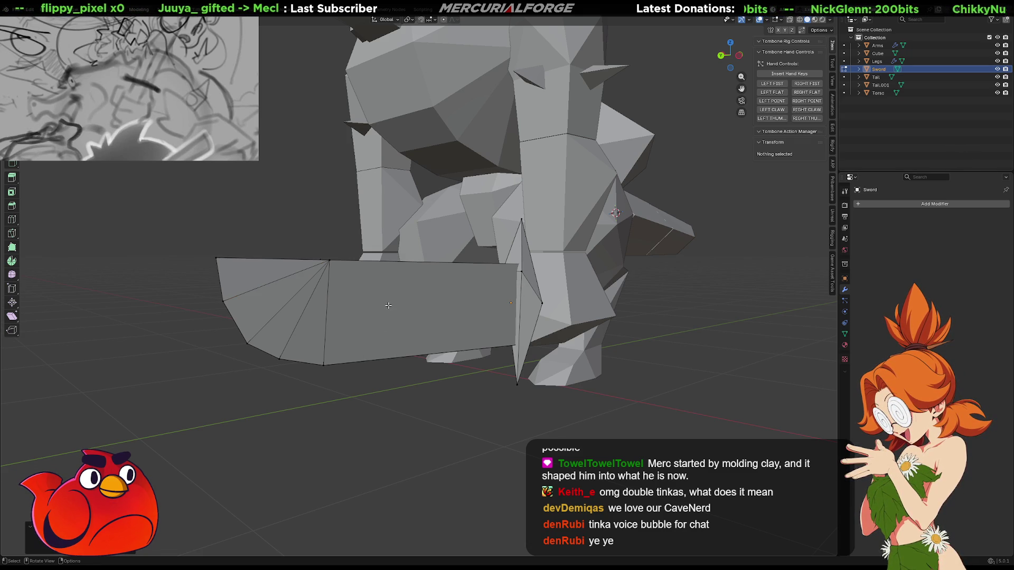
mouse_move(388, 306)
middle_mouse_down()
mouse_move(520, 324)
mouse_move(380, 314)
mouse_move(581, 319)
middle_mouse_up()
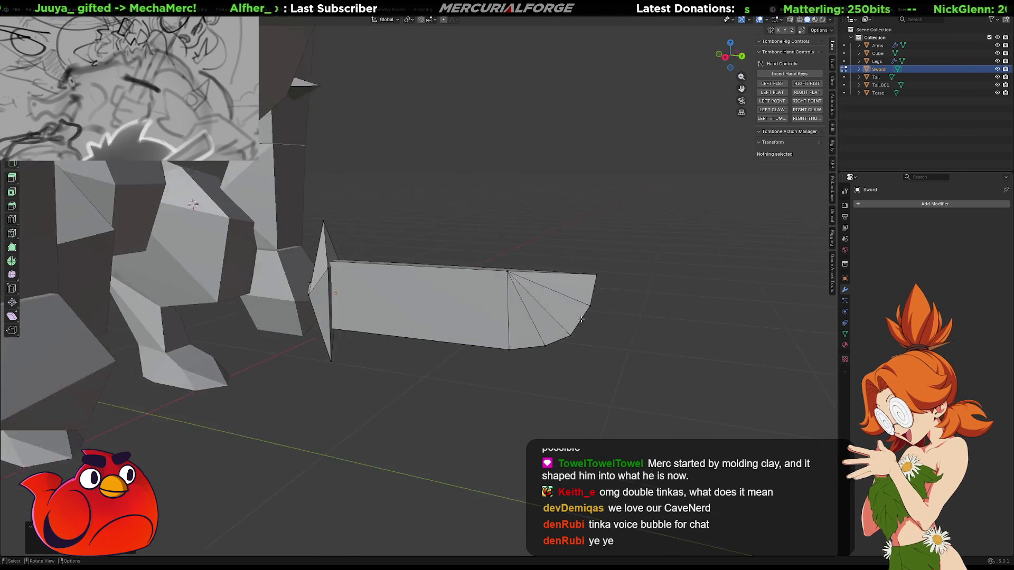
scroll(597, 323, "down", 8)
mouse_move(520, 307)
middle_mouse_down()
mouse_move(532, 301)
mouse_move(452, 303)
mouse_move(471, 300)
middle_mouse_up()
scroll(466, 315, "up", 3)
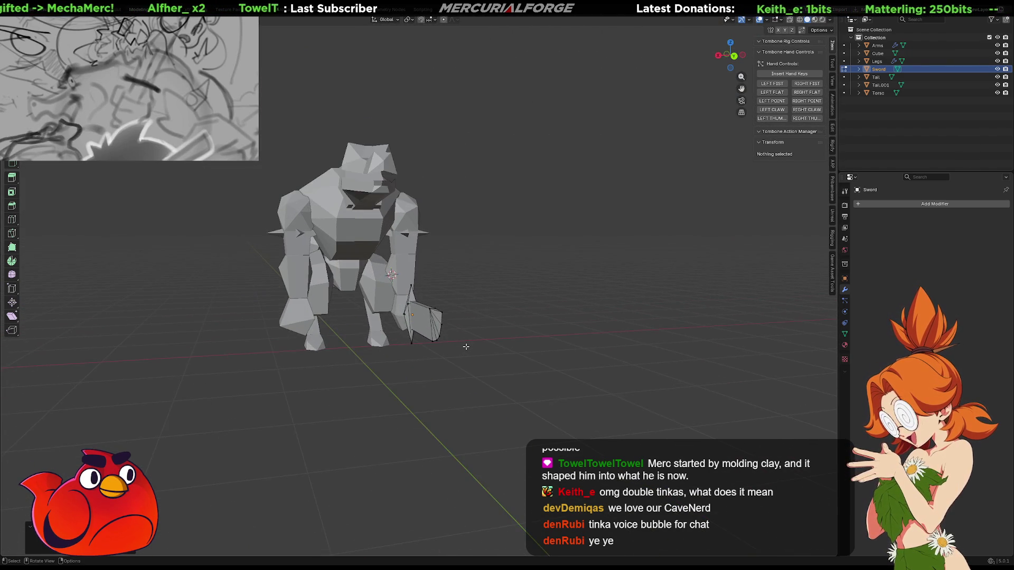
mouse_move(469, 347)
middle_mouse_down()
mouse_move(531, 347)
mouse_move(502, 422)
mouse_move(523, 507)
mouse_move(547, 360)
middle_mouse_up()
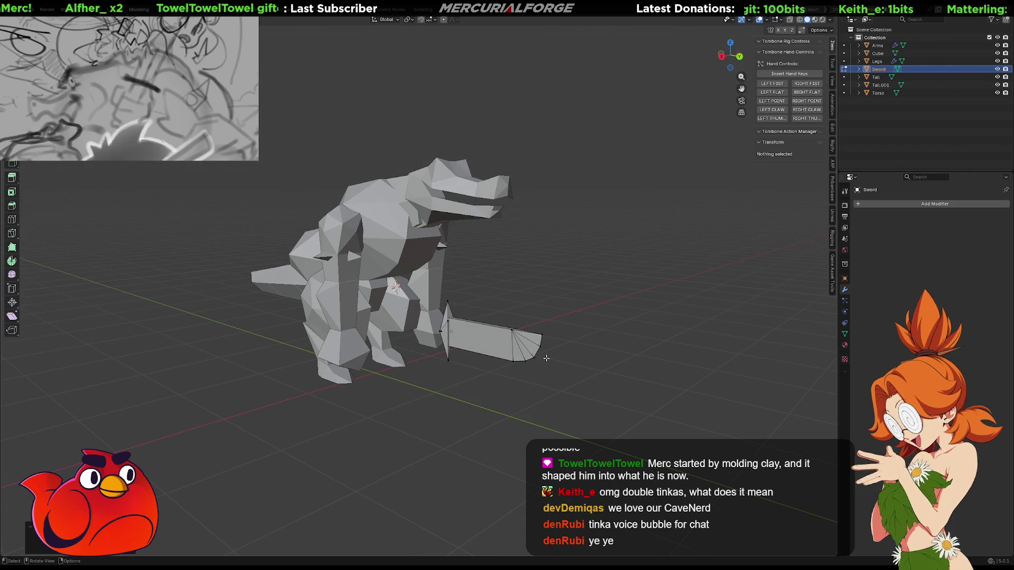
Try applying all transforms to the Sword, then undo it and unlock its location and rotation
key("a")
key("Tab")
key("a")
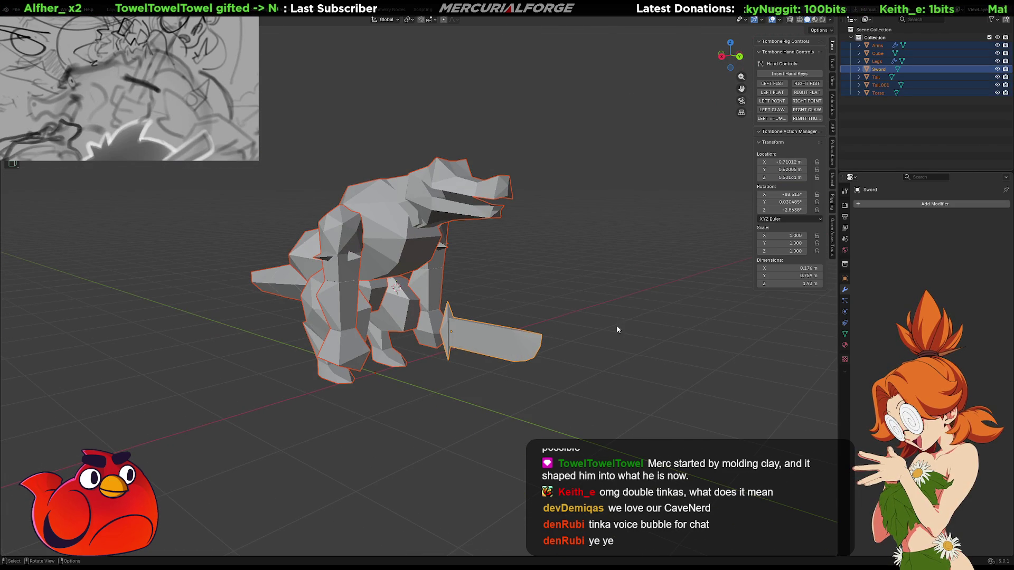
left_click(479, 358)
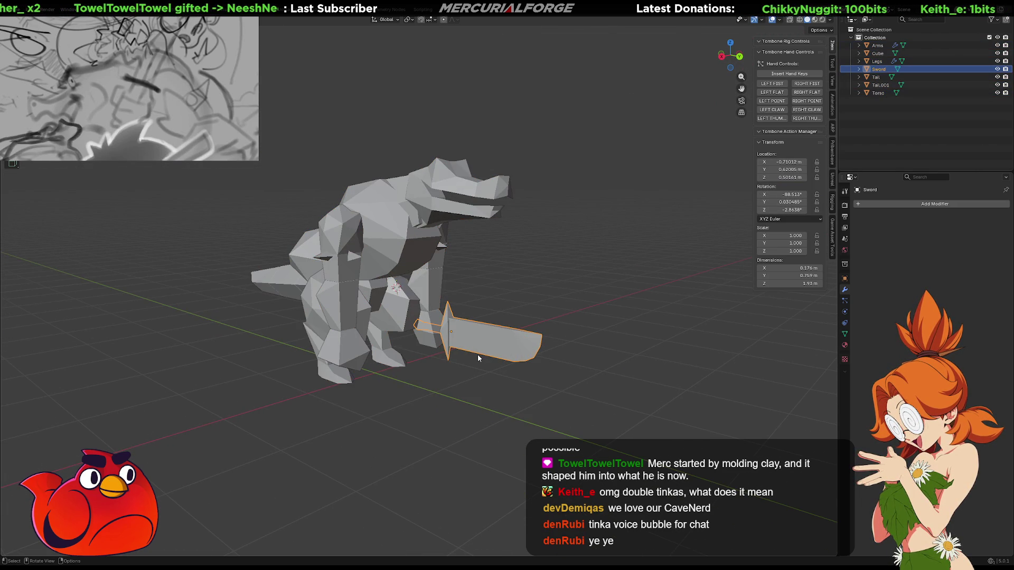
left_click_drag(817, 161, 817, 211)
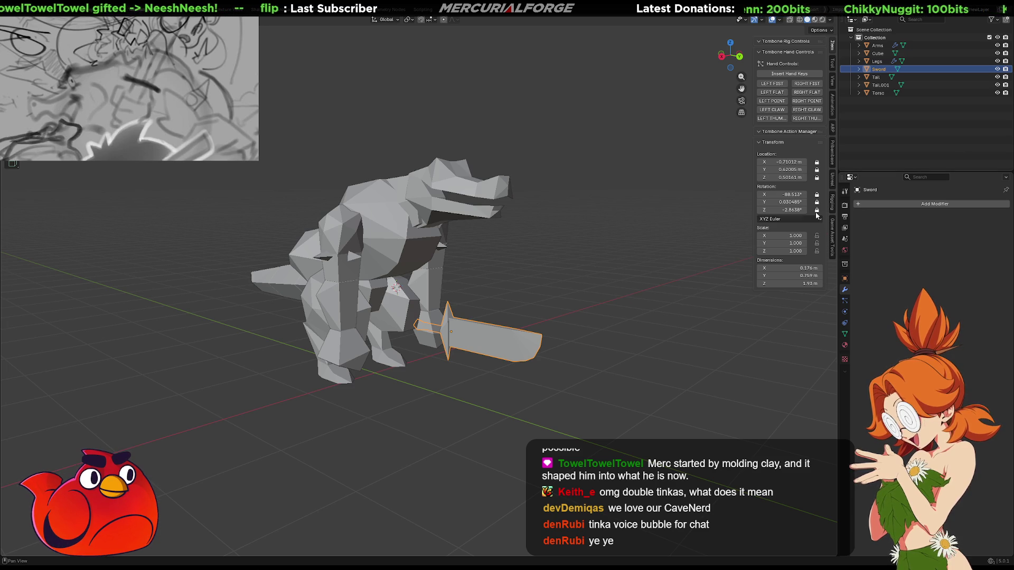
key("ctrl+a")
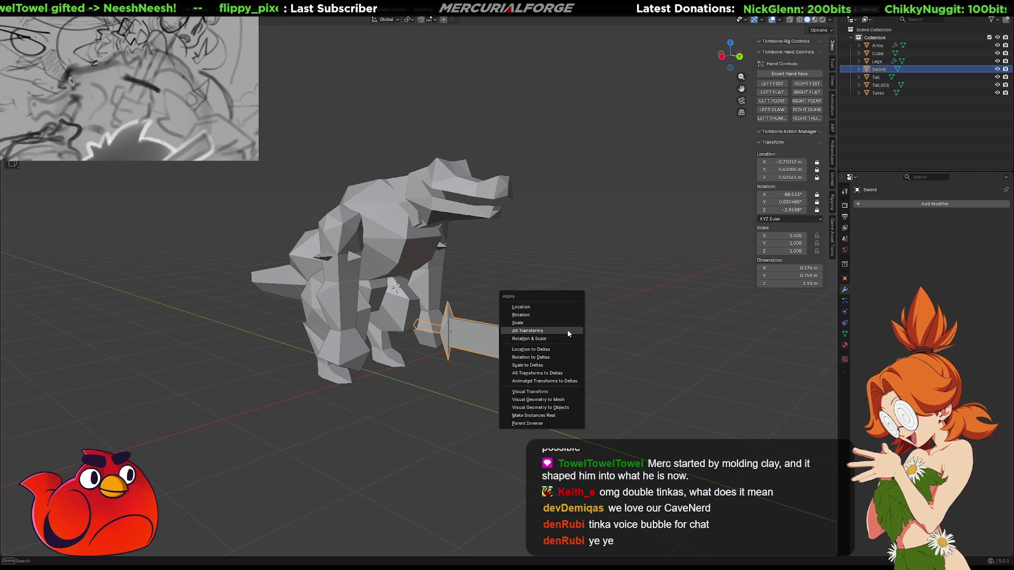
left_click(563, 331)
key("ctrl+z")
left_click_drag(819, 161, 813, 213)
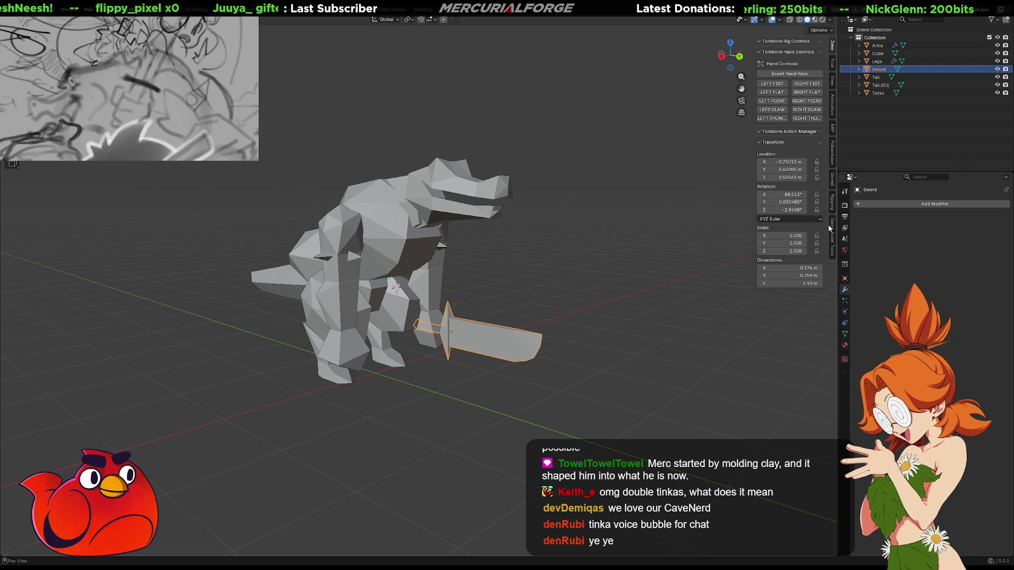
Export all objects with Game Asset Tools and find the imported reptile in Unreal Engine
left_click(829, 226)
key("a")
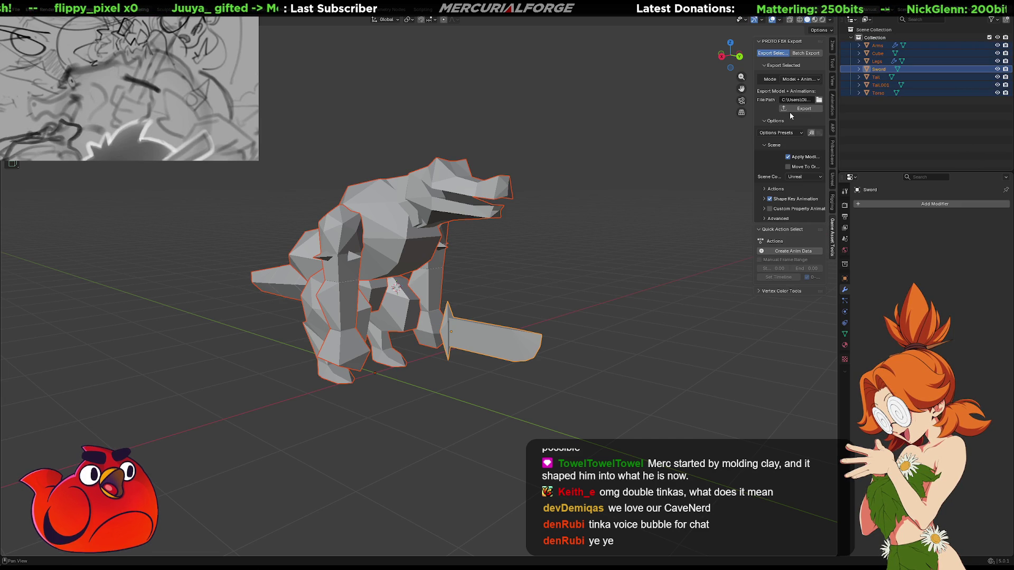
left_click(798, 108)
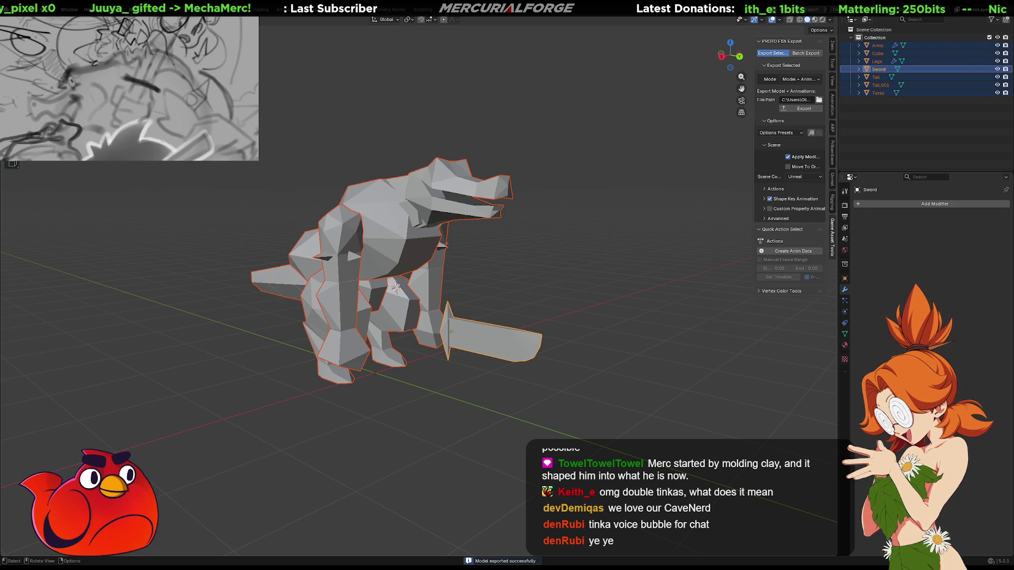
key("alt+Tab")
mouse_move(378, 301)
right_mouse_down()
mouse_move(349, 299)
mouse_move(511, 314)
right_mouse_up()
Check ReptilePrototype's asset in Characters/Reptile, inspect the model up close, then return to Blender
left_click(478, 256)
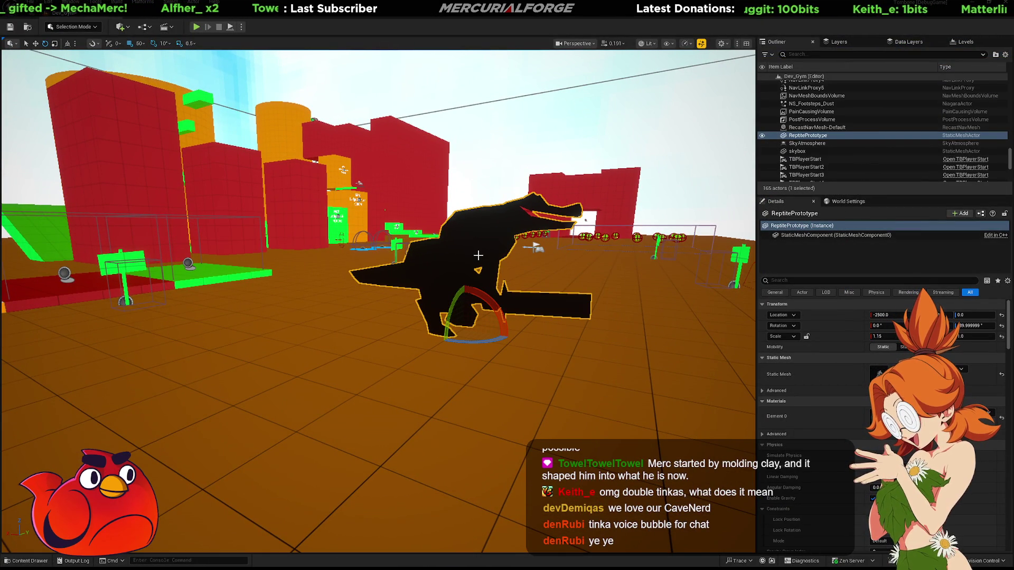
key("ctrl+b")
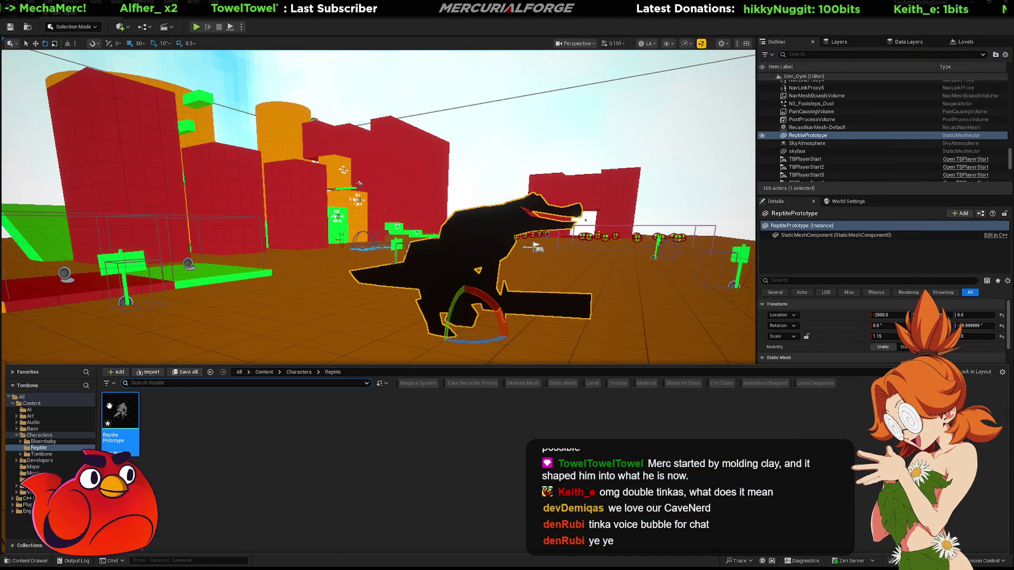
left_click(157, 159)
mouse_move(157, 159)
right_mouse_down()
mouse_move(164, 169)
mouse_move(206, 173)
mouse_move(163, 173)
mouse_move(148, 148)
right_mouse_up()
mouse_move(482, 233)
right_mouse_down()
mouse_move(502, 233)
mouse_move(483, 233)
right_mouse_up()
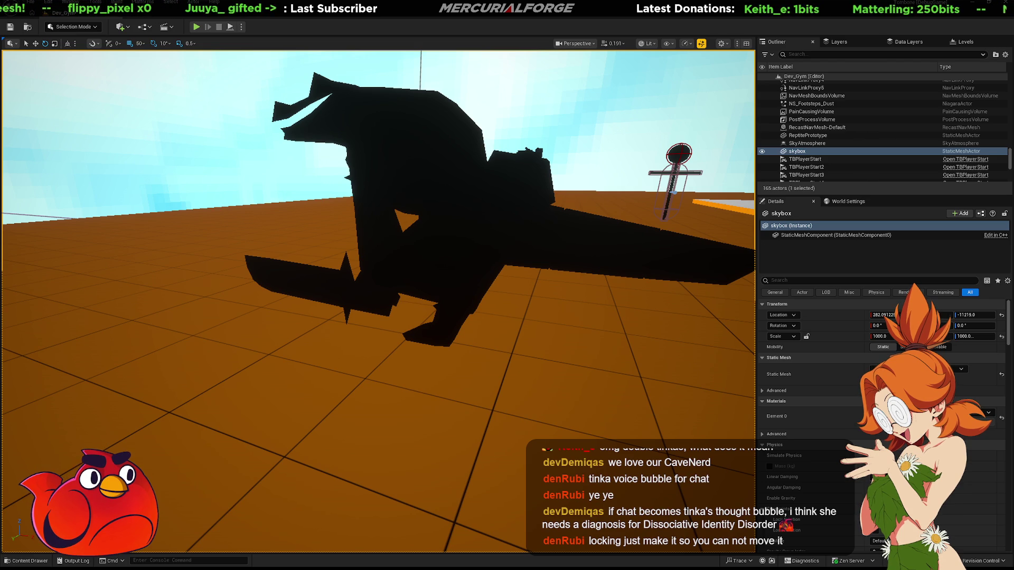
key("alt+Tab")
In the sword's Edit Mode, slide the diamond pommel along its local Y axis
middle_click_drag(403, 285, 421, 388)
scroll(452, 434, "up", 5)
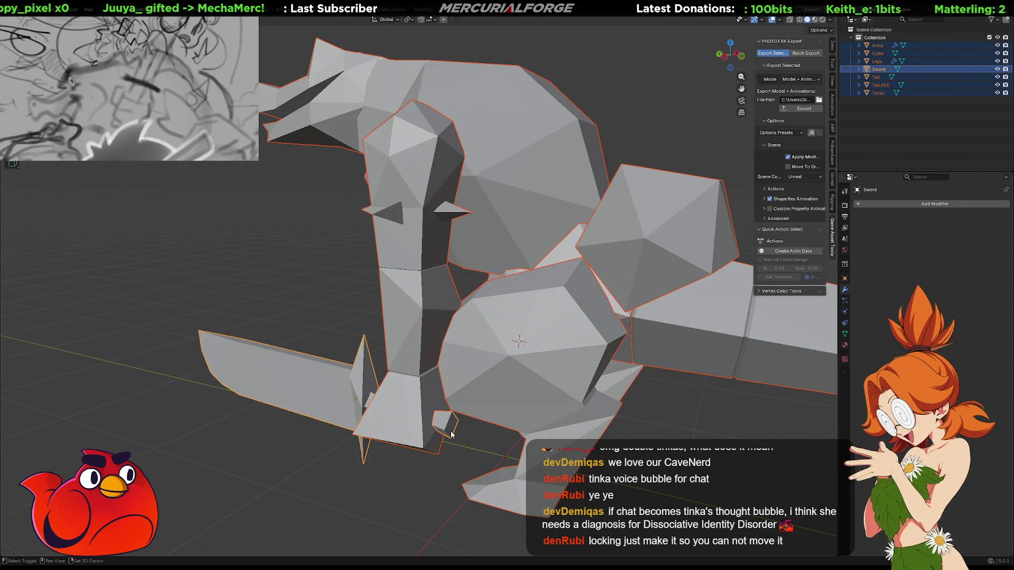
key("Tab")
scroll(480, 264, "up", 8)
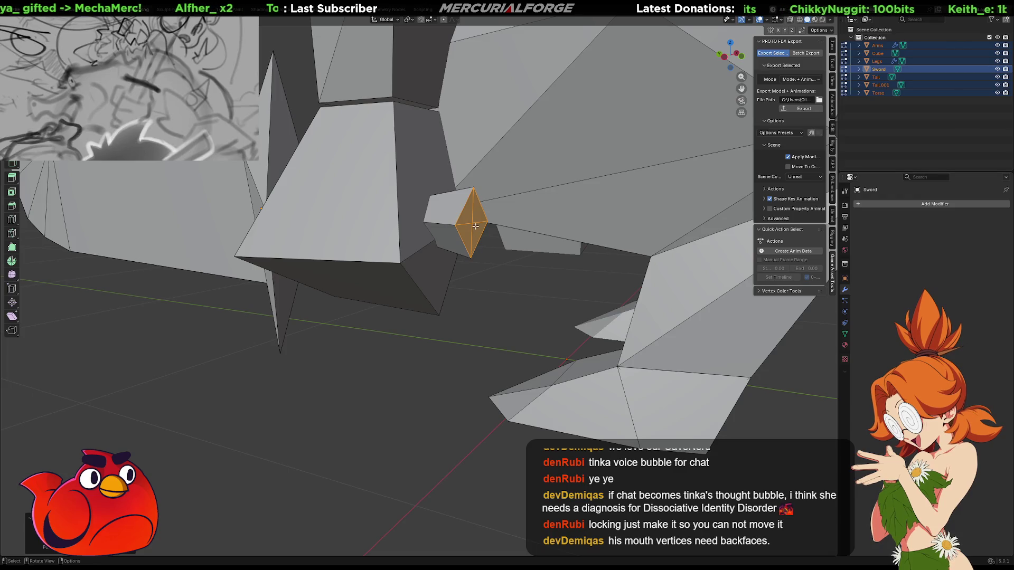
middle_click_drag(484, 234, 459, 263)
key("g")
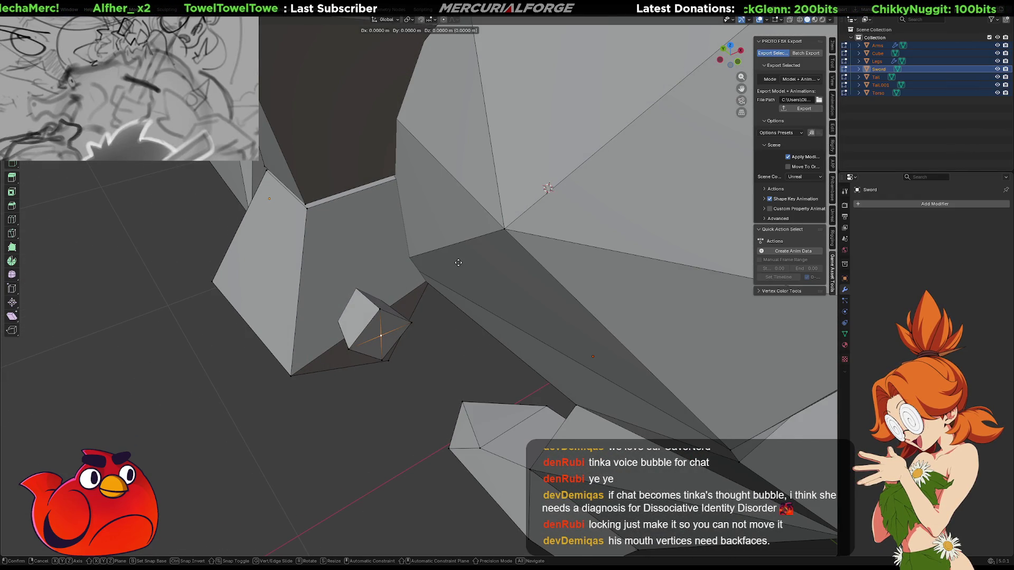
key("y")
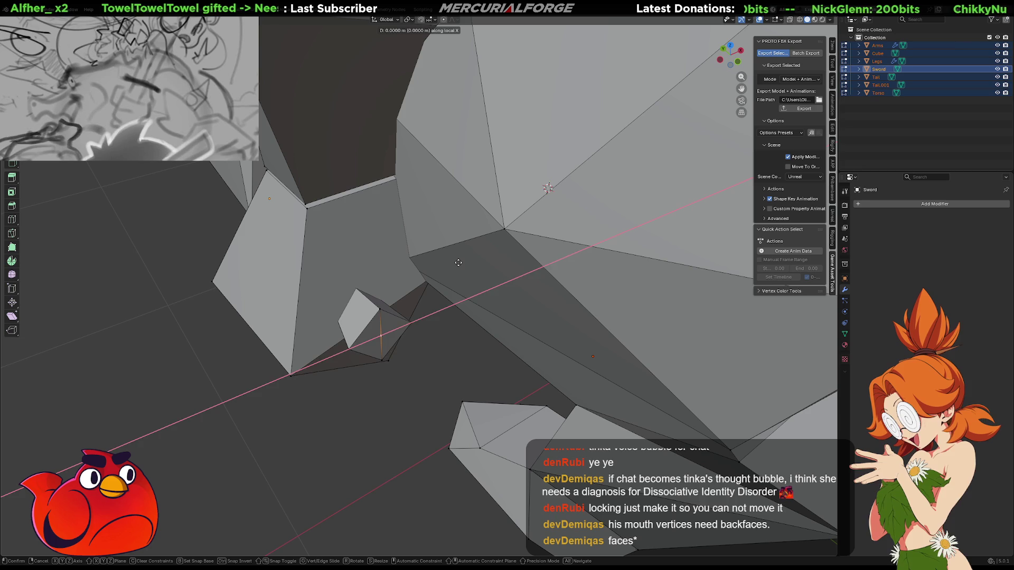
left_click(479, 288)
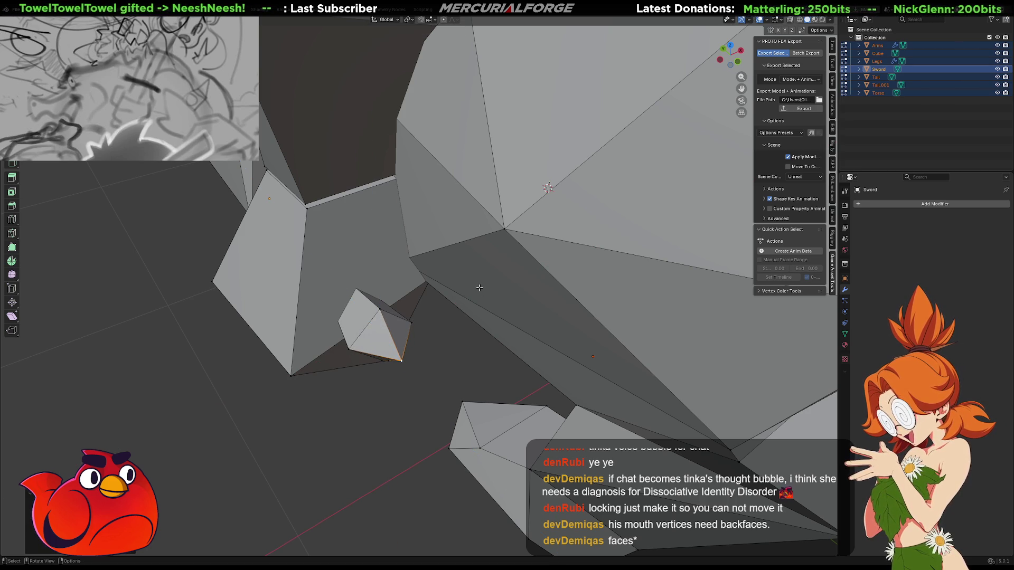
Move the pommel along its local Z axis so it sits just below the hand
mouse_move(454, 347)
middle_mouse_down()
mouse_move(498, 301)
mouse_move(493, 319)
mouse_move(476, 333)
mouse_move(496, 297)
mouse_move(503, 306)
mouse_move(493, 318)
mouse_move(475, 316)
mouse_move(623, 372)
mouse_move(317, 310)
mouse_move(541, 304)
mouse_move(487, 356)
mouse_move(502, 315)
mouse_move(448, 287)
mouse_move(600, 292)
mouse_move(393, 292)
mouse_move(564, 237)
middle_mouse_up()
key("g")
key("z")
key("z")
left_click(472, 327)
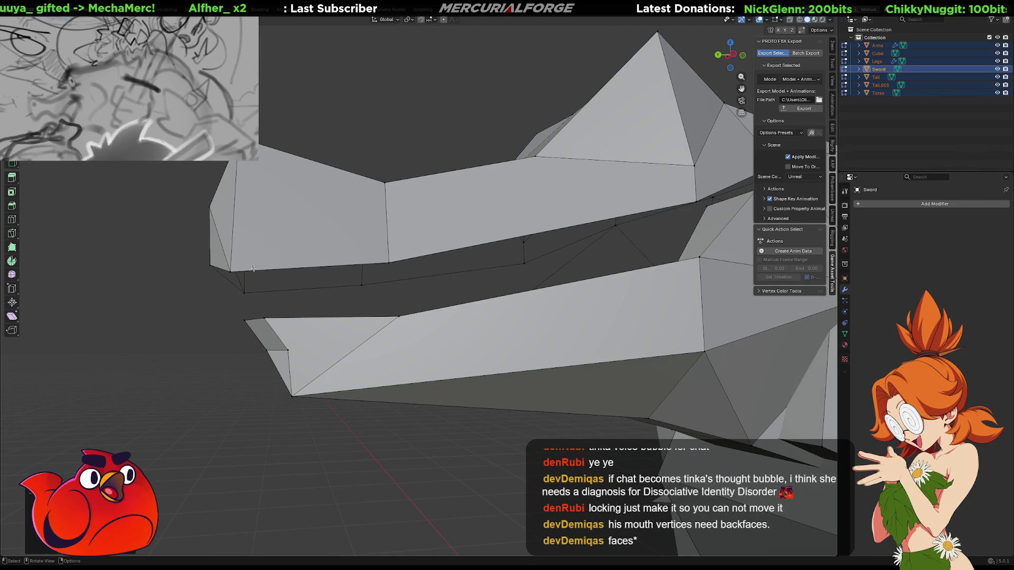
middle_click_drag(347, 275, 444, 228)
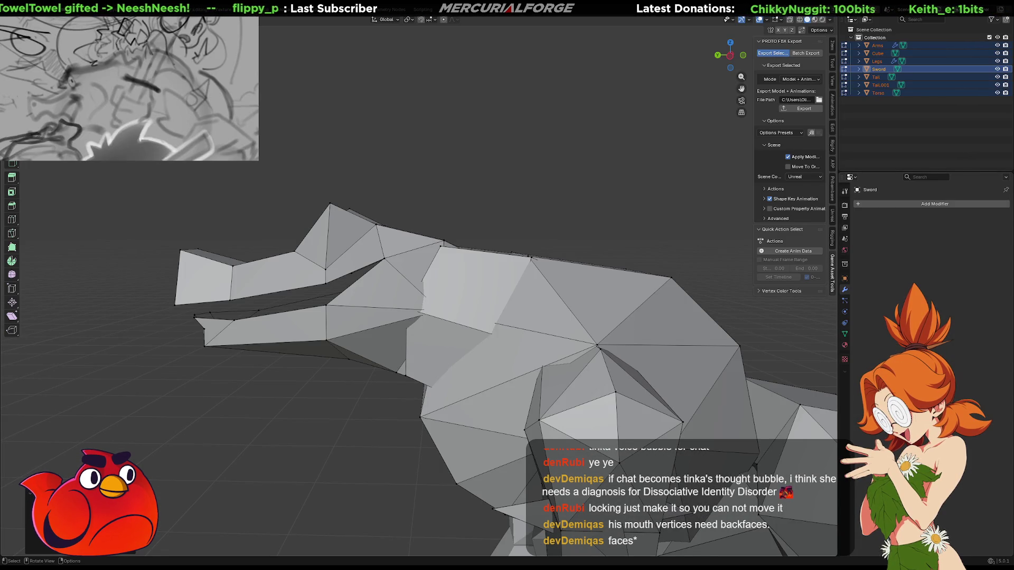
middle_click_drag(491, 190, 462, 221)
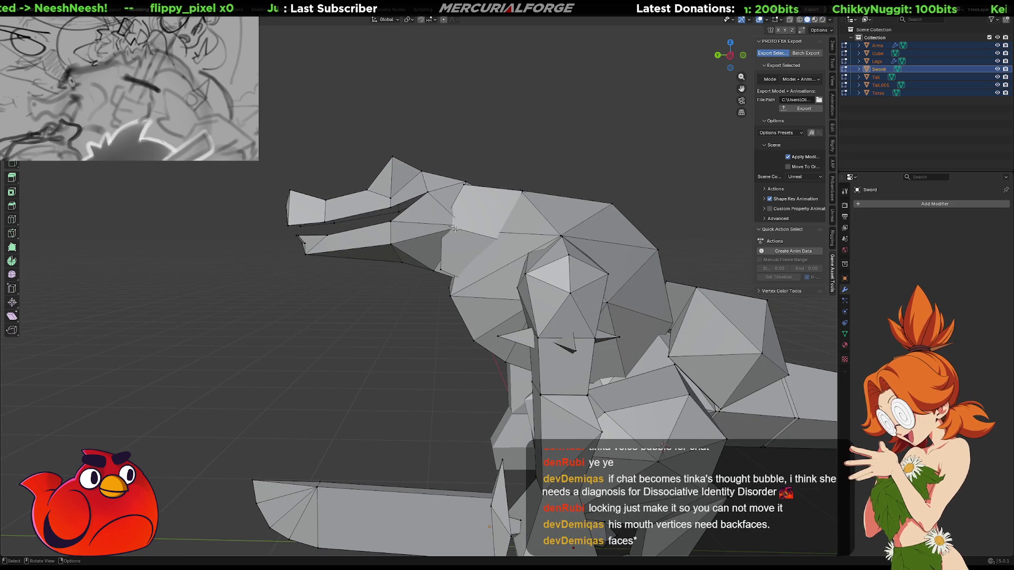
Select the connected snout and jaw and reposition them in side view
left_click(455, 229)
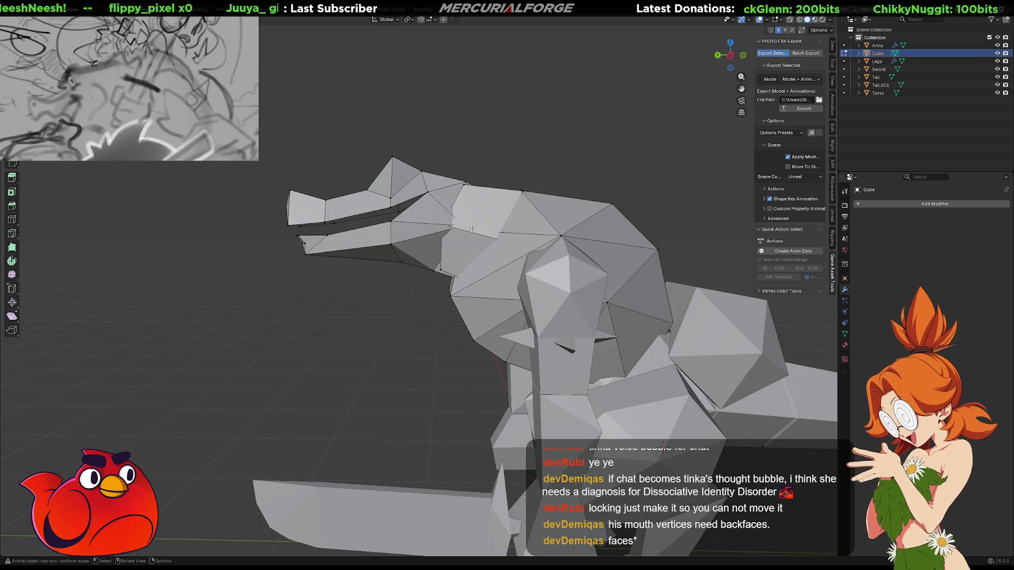
key("a")
key("alt+a")
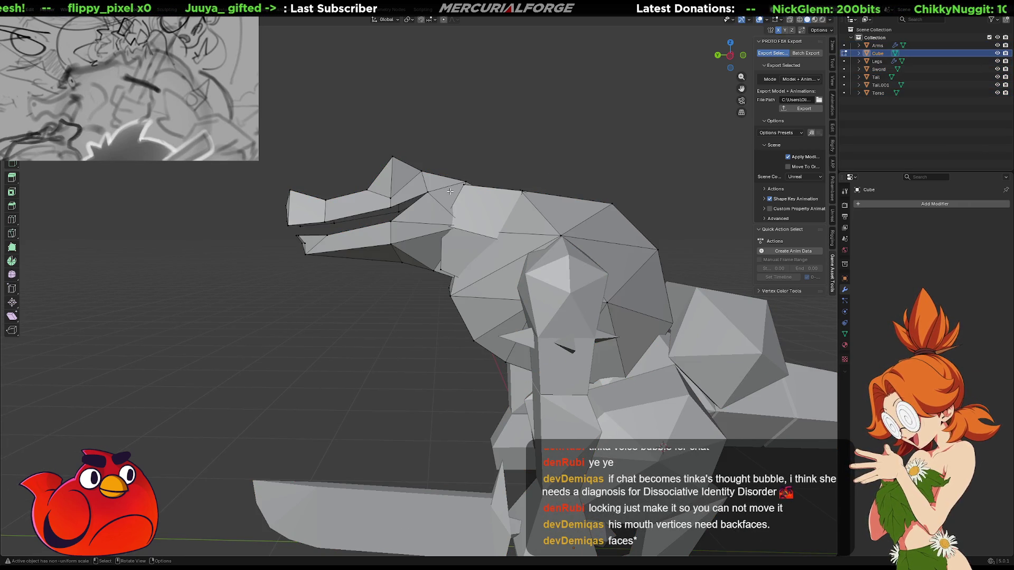
left_click(454, 193)
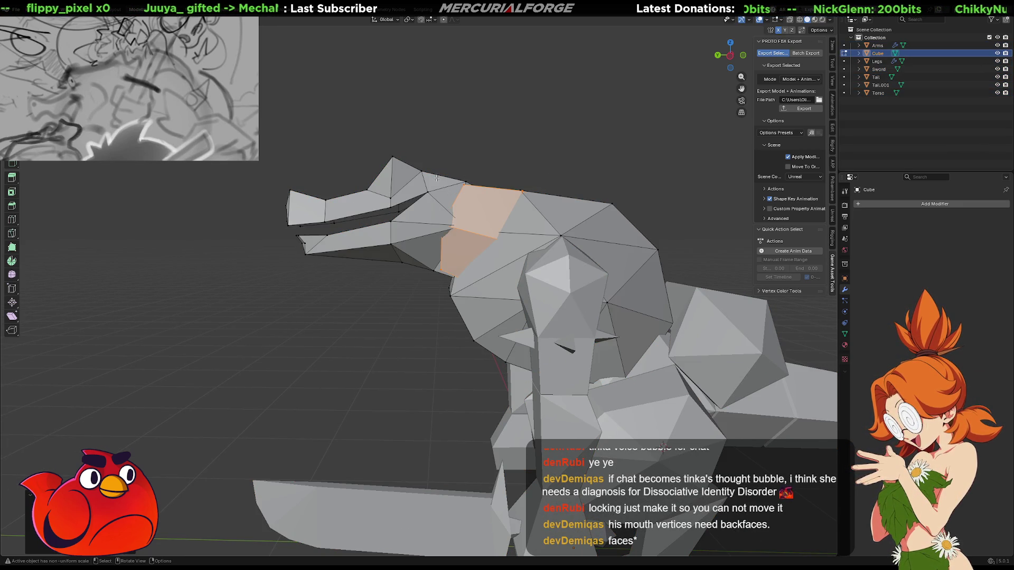
key("ctrl+l")
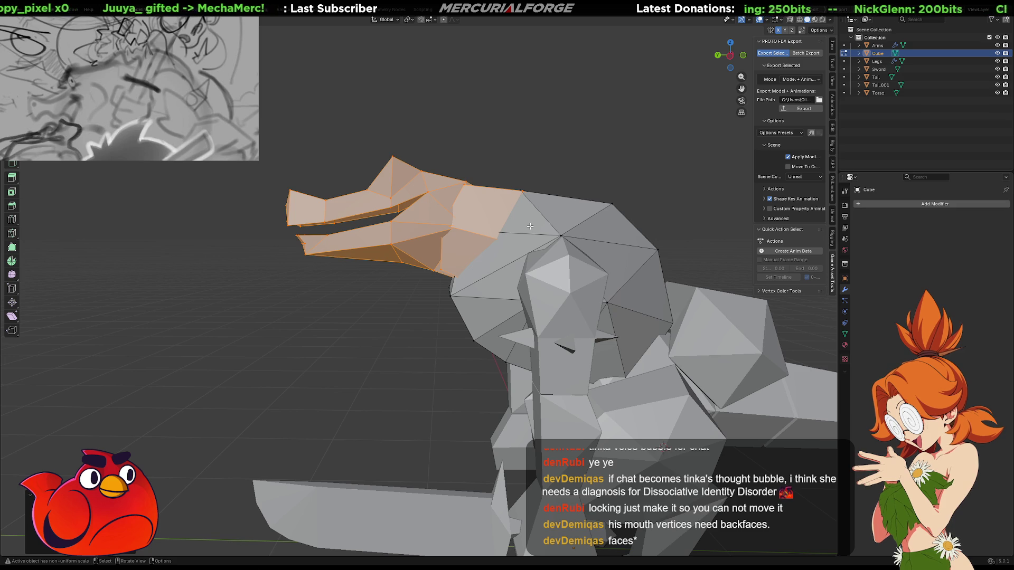
key("KP_3")
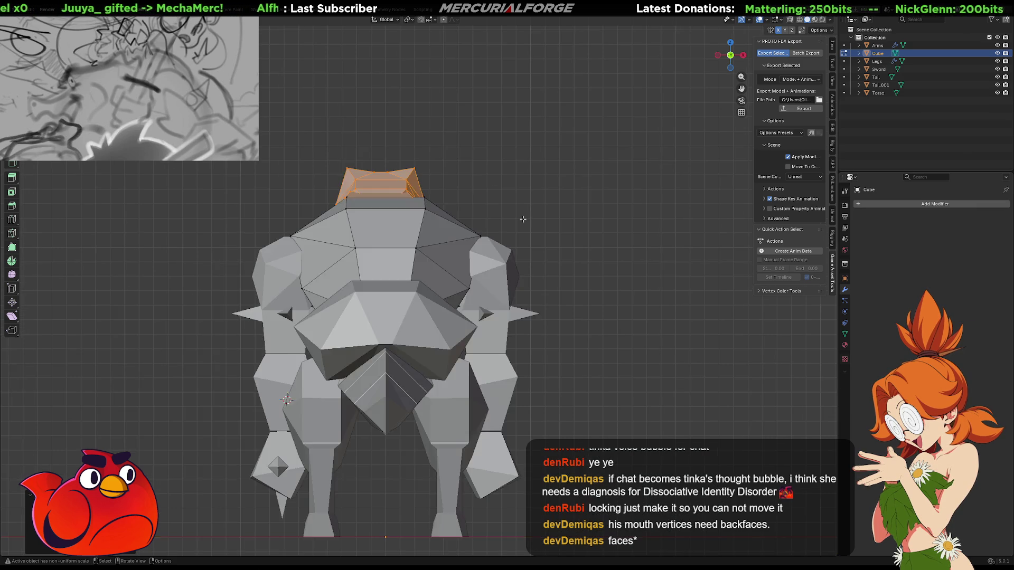
key("g")
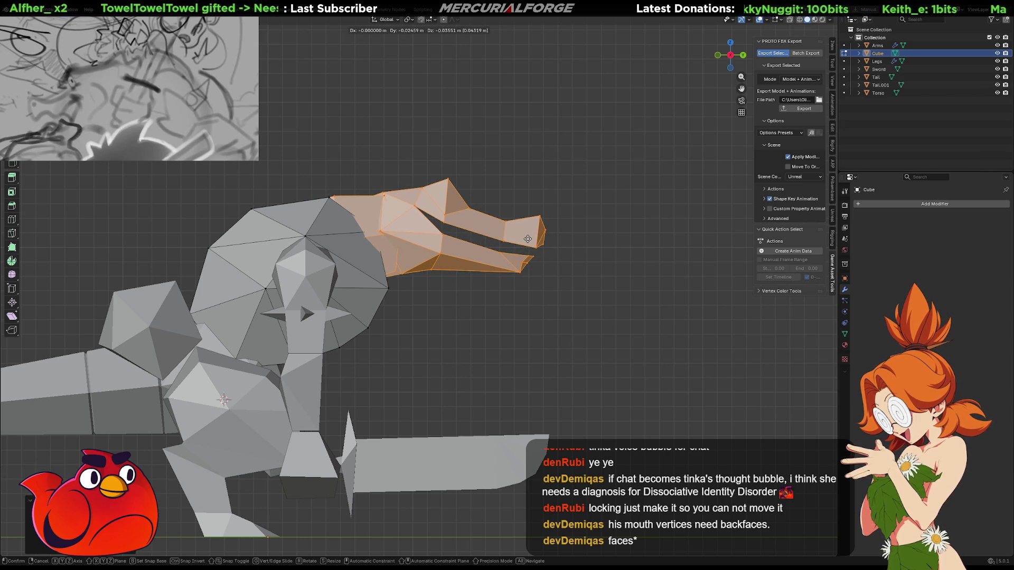
left_click(531, 239)
Select the front snout faces and stretch them downward
mouse_move(531, 239)
middle_mouse_down()
mouse_move(311, 274)
mouse_move(233, 322)
mouse_move(280, 277)
mouse_move(386, 346)
mouse_move(466, 272)
middle_mouse_up()
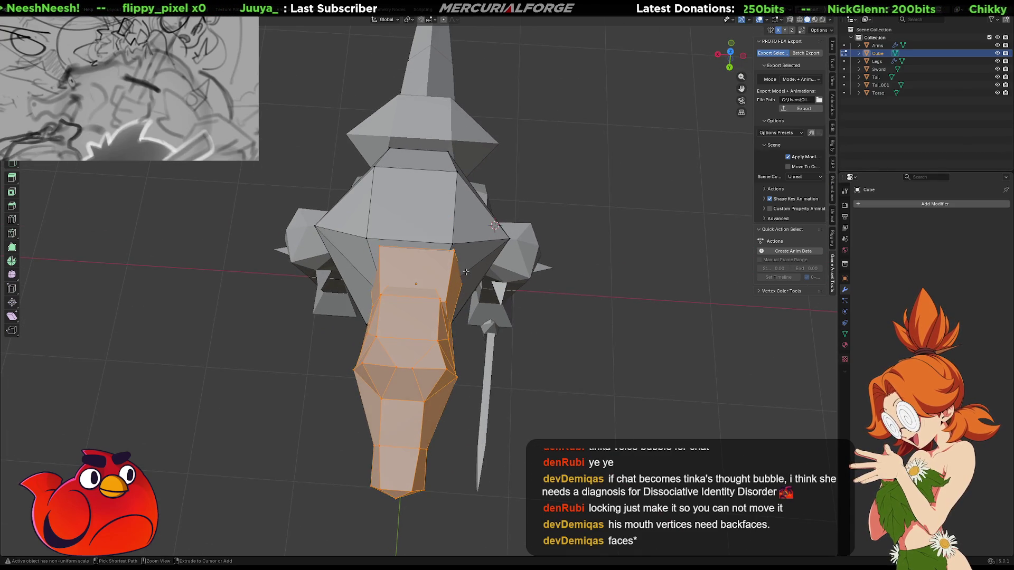
key("alt+a")
key("a")
key("alt+a")
left_click(444, 270)
key("l")
key("g")
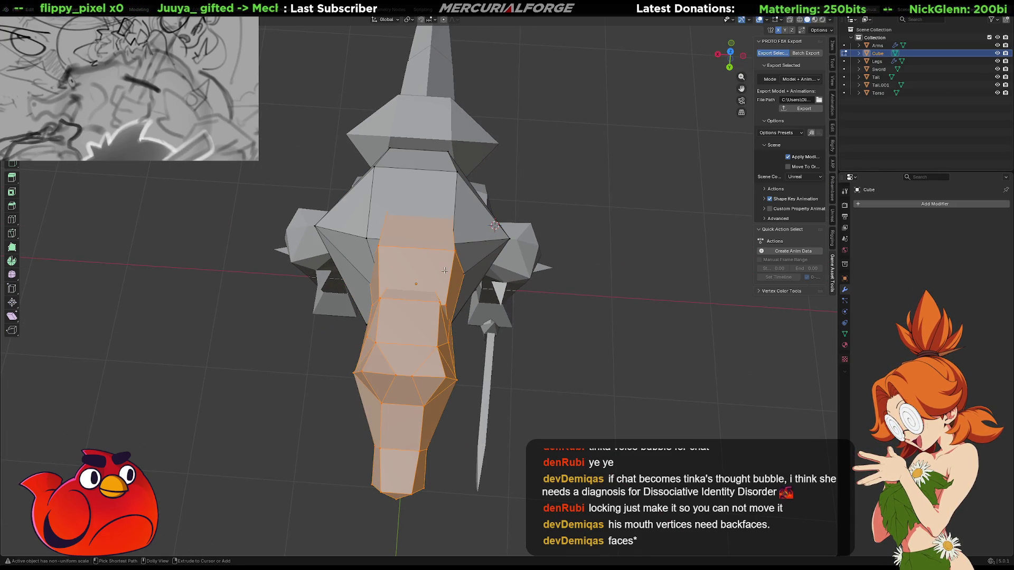
Check the selected head from front views and in wireframe, leaving it in place
middle_click_drag(445, 271, 441, 229)
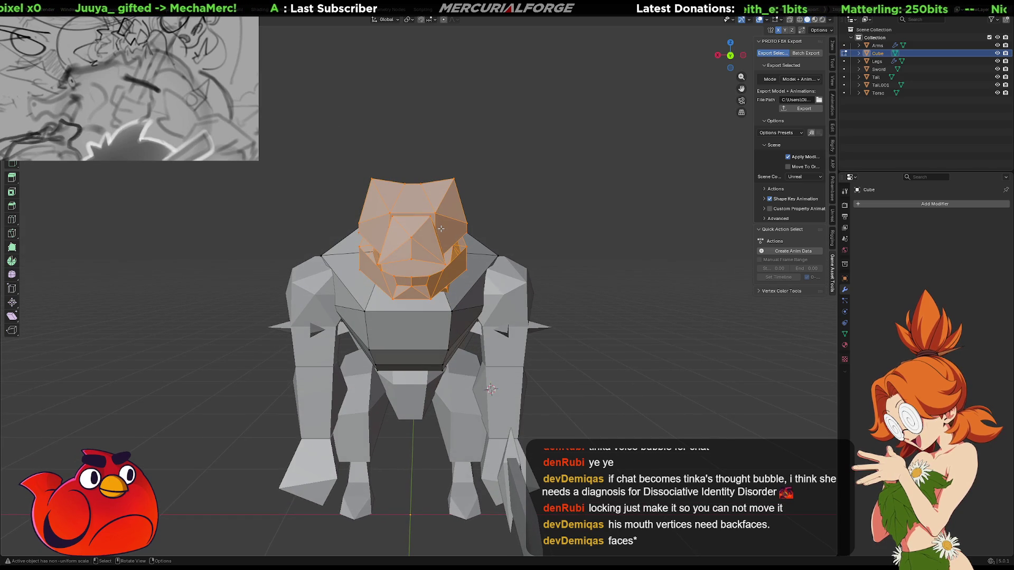
key("KP_1")
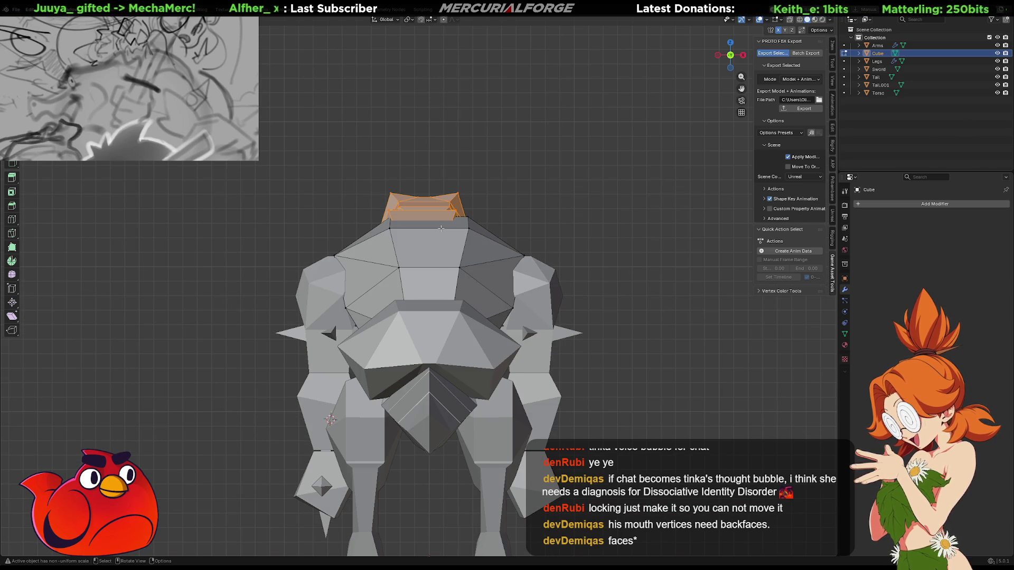
key("ctrl+KP_1")
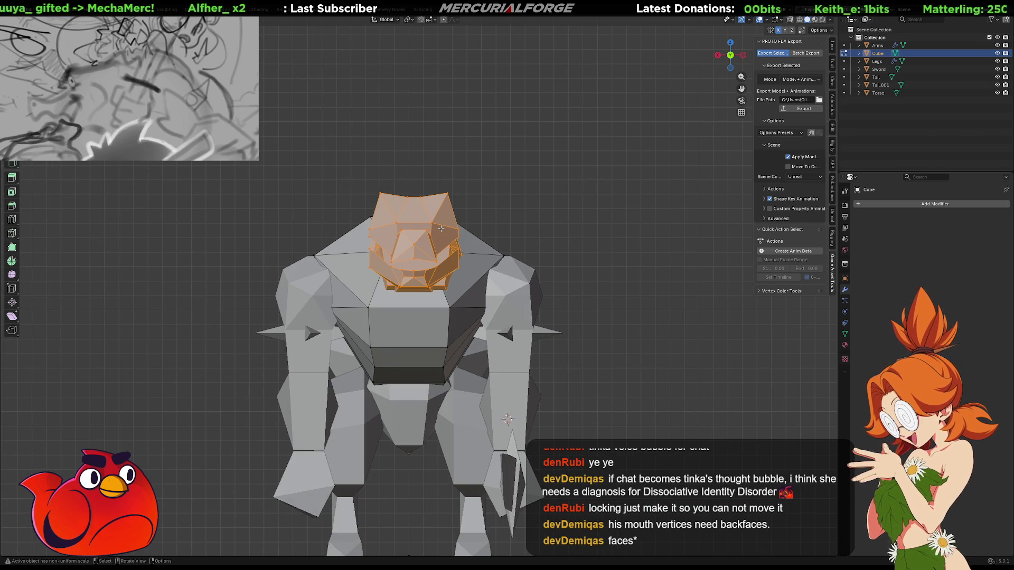
key("g")
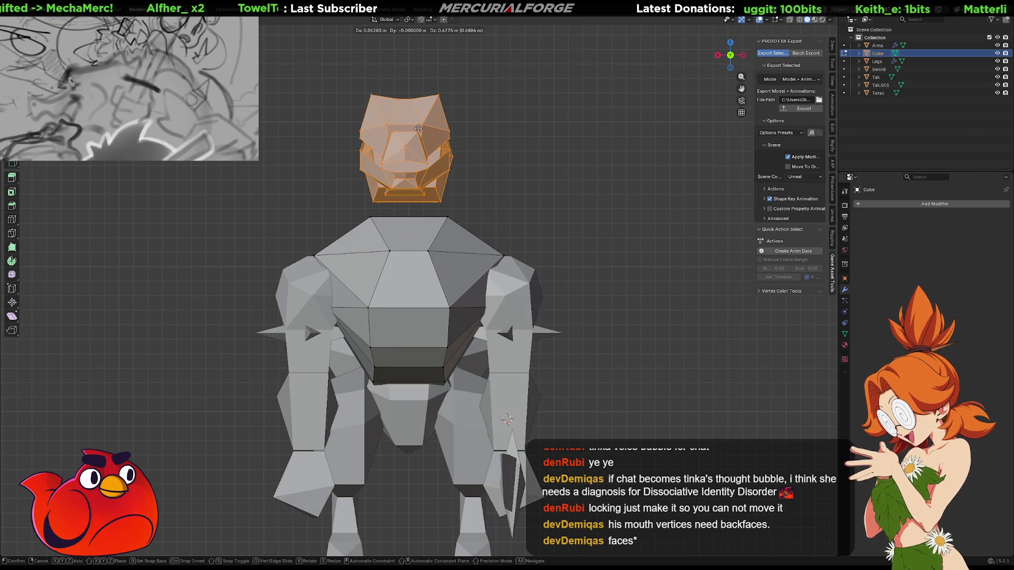
left_click(418, 129)
key("shift+z")
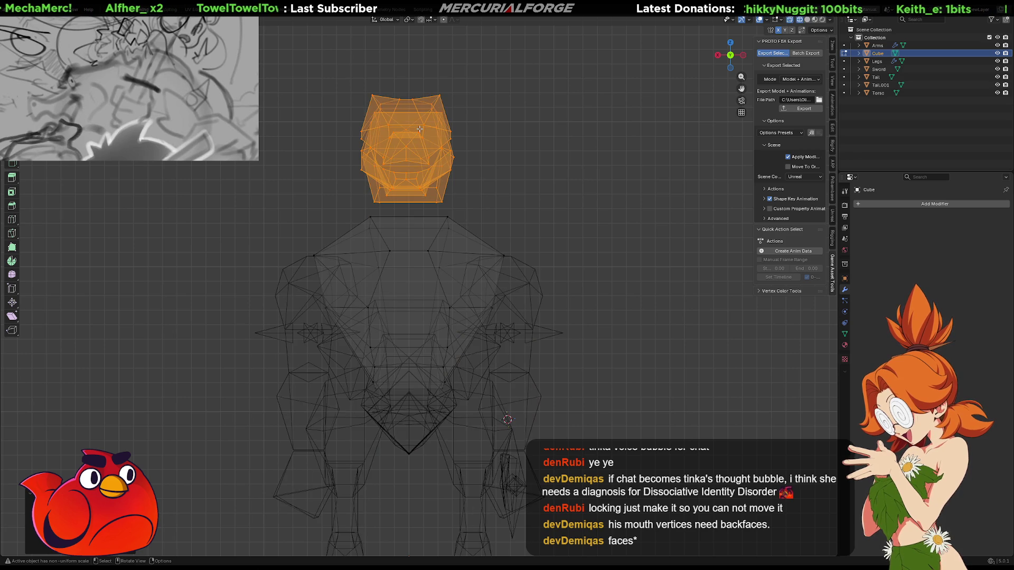
scroll(419, 129, "up", 3)
middle_click_drag(425, 155, 441, 235, "shift")
key("shift+z")
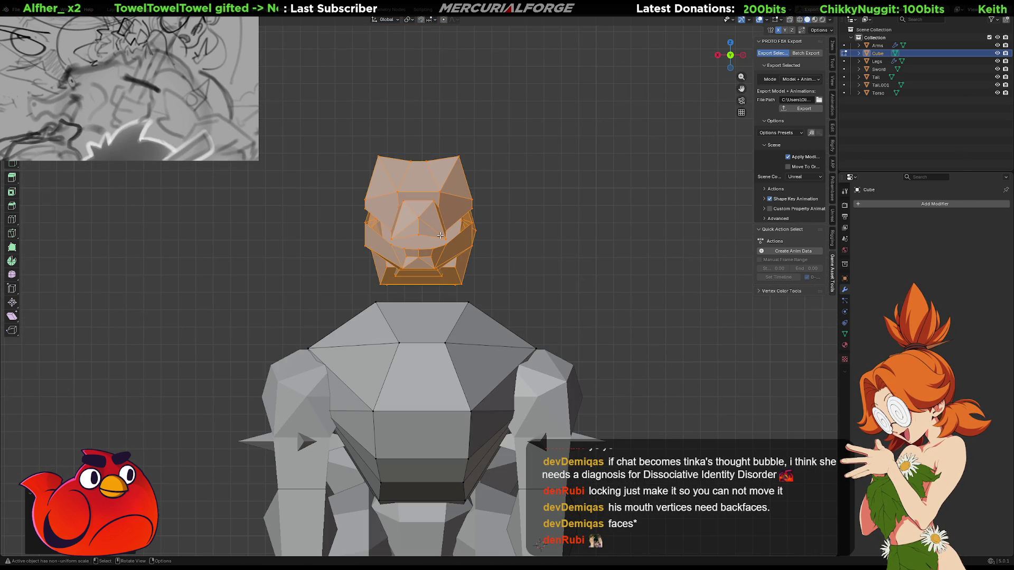
Separate the selected head into a new object and set its origin to geometry
key("p")
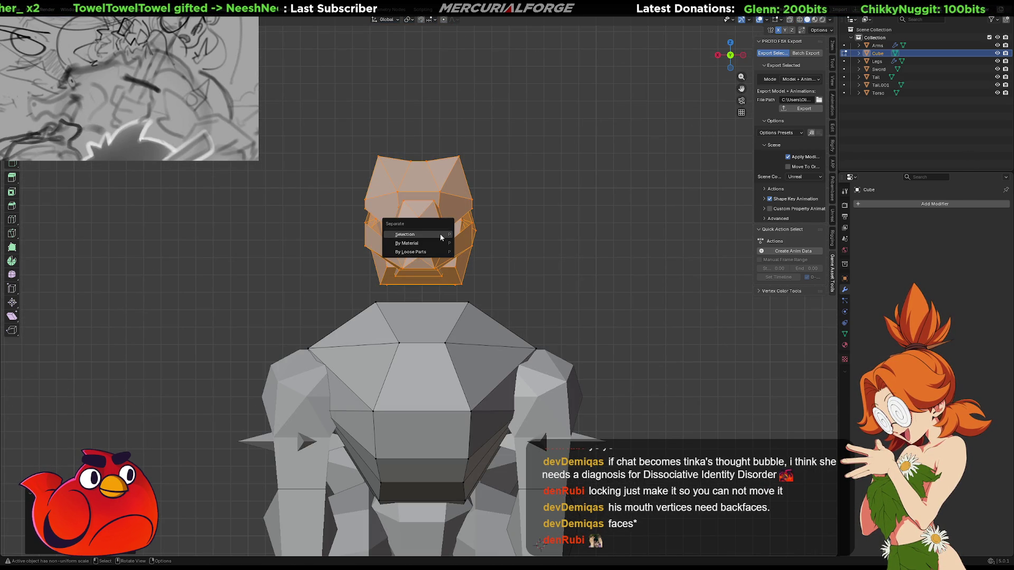
left_click(440, 235)
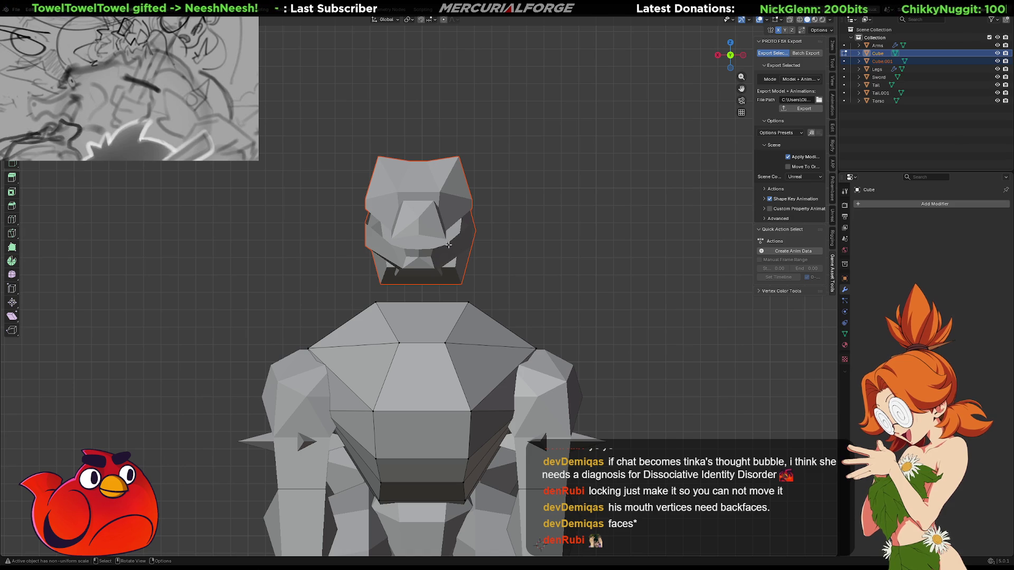
key("Tab")
left_click(449, 249)
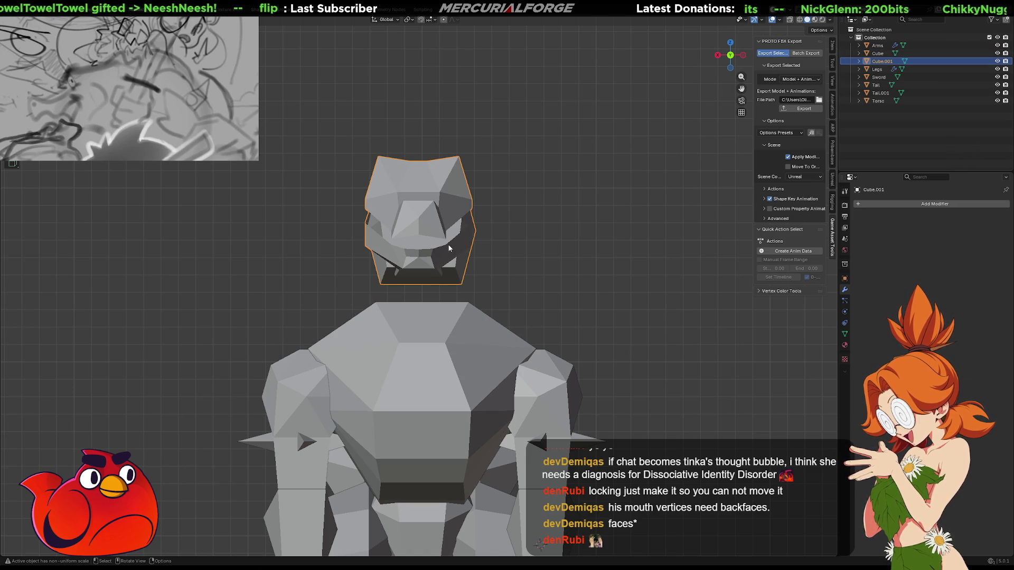
key("F3")
type("orig")
key("Down")
key("Return")
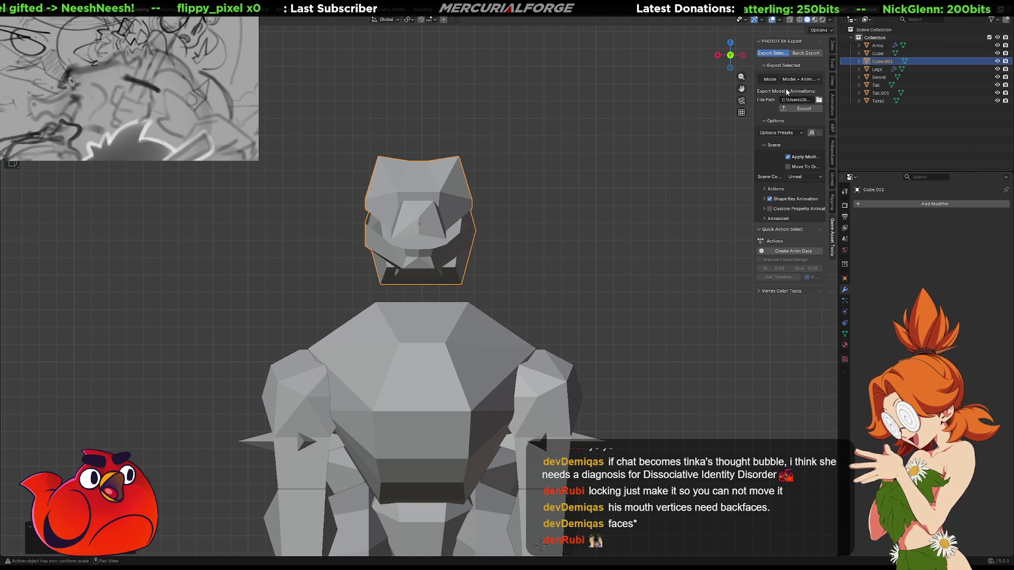
Set the head object's Location X to 0 in the N panel
left_click(834, 50)
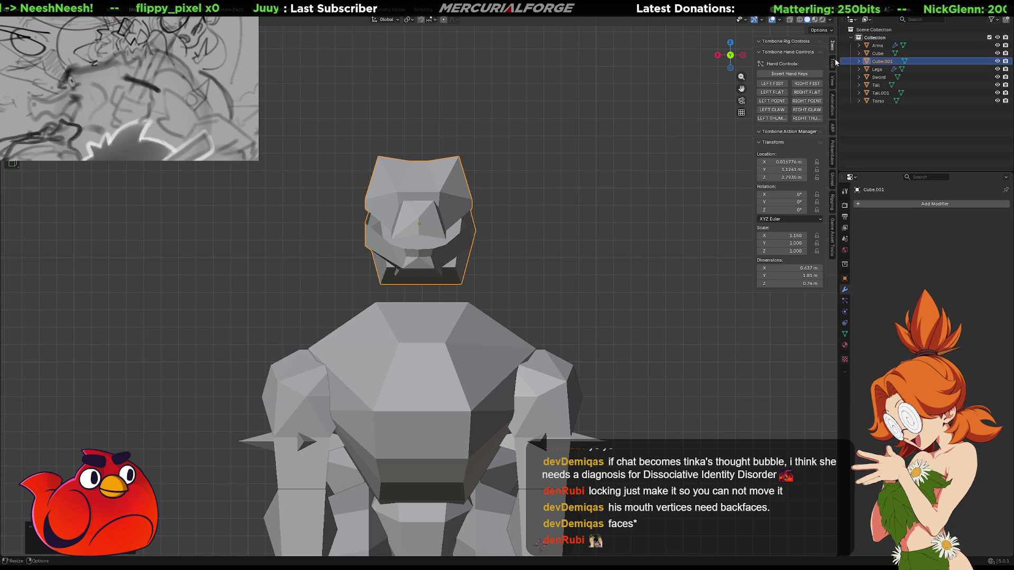
left_click(789, 161)
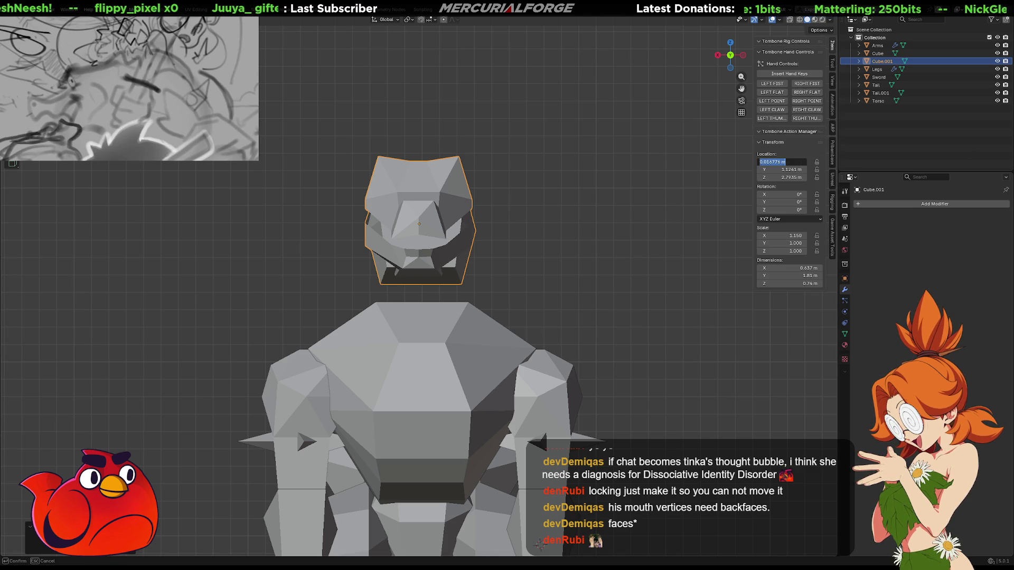
type("0")
key("Return")
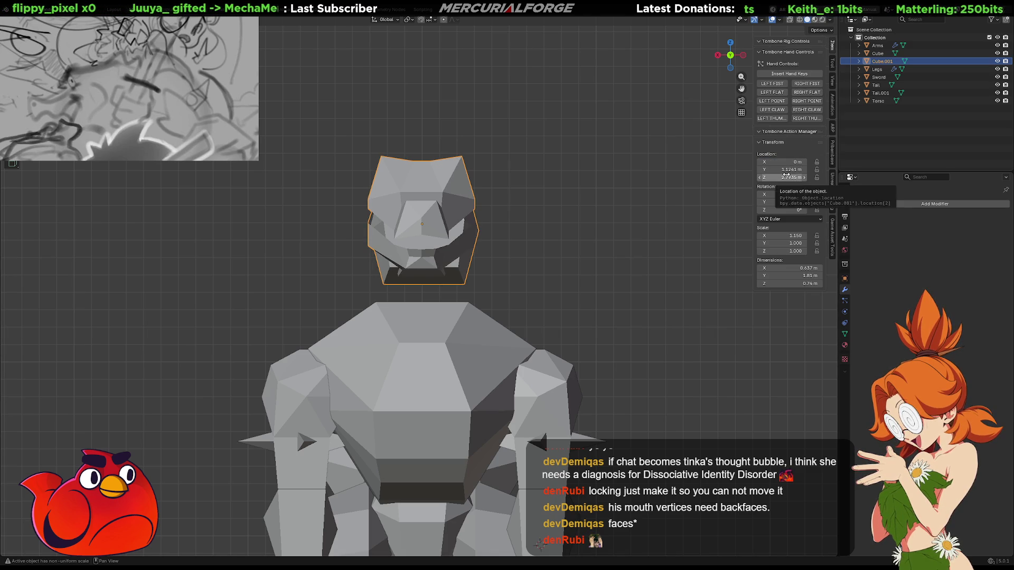
Reselect the head object Cube.001 and enter Edit Mode on its mesh
left_click(619, 204)
scroll(430, 232, "up", 6)
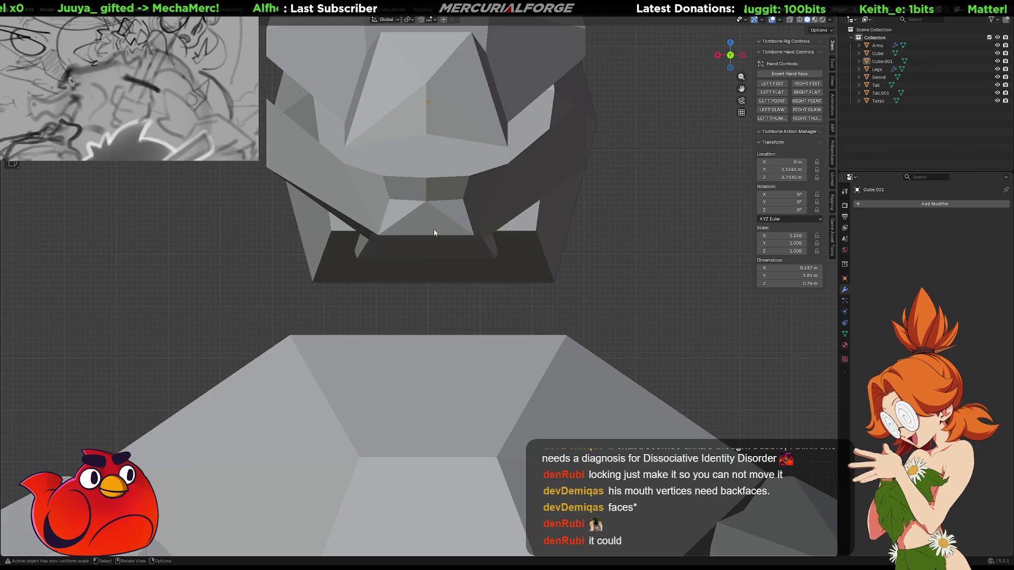
left_click(434, 233)
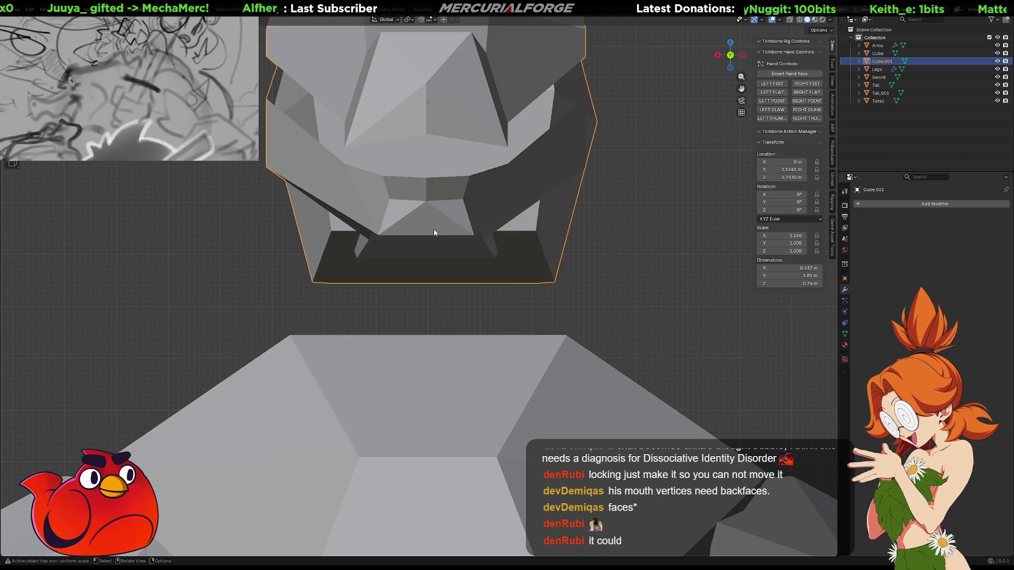
scroll(434, 233, "down", 7)
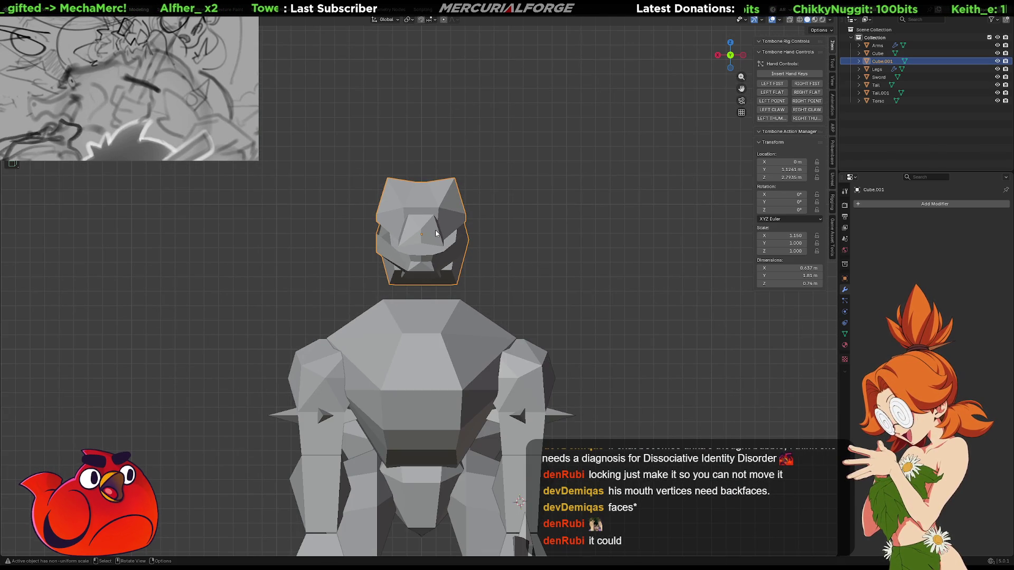
key("Tab")
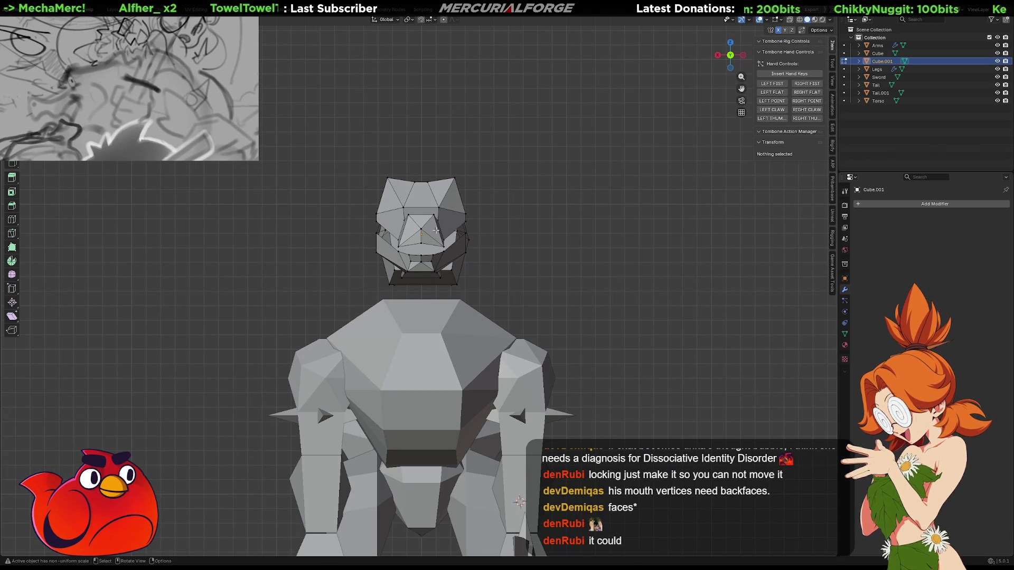
scroll(435, 231, "up", 5)
key("alt+z")
key("alt+z")
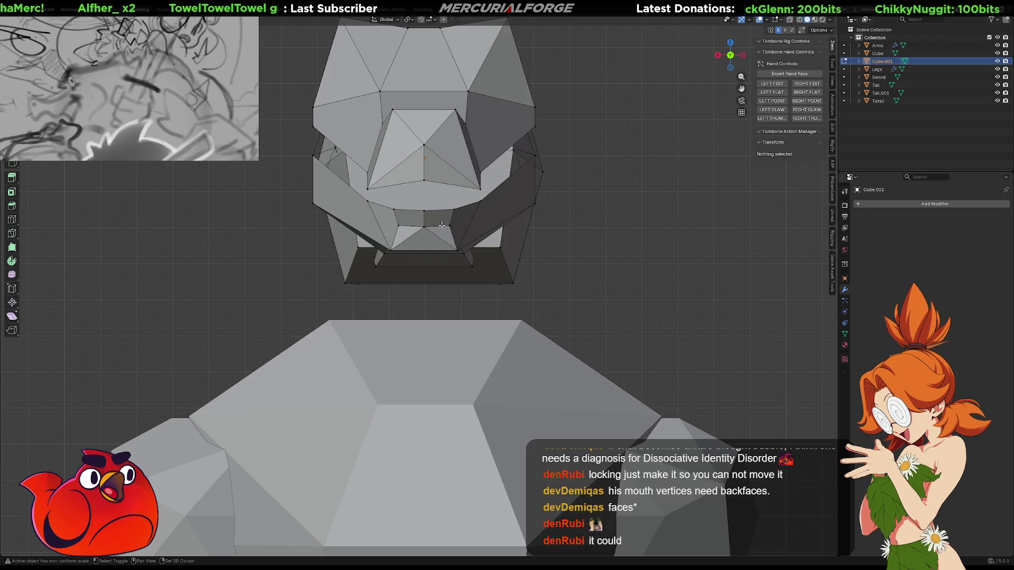
Nudge all head vertices twice, to a median of about X -0.065 m, Z 0.060 m, then deselect
mouse_move(473, 213)
middle_mouse_down("shift")
mouse_move(482, 276)
mouse_move(446, 208)
mouse_move(466, 120)
mouse_move(458, 392)
mouse_move(456, 332)
middle_mouse_up("shift")
key("alt+z")
key("a")
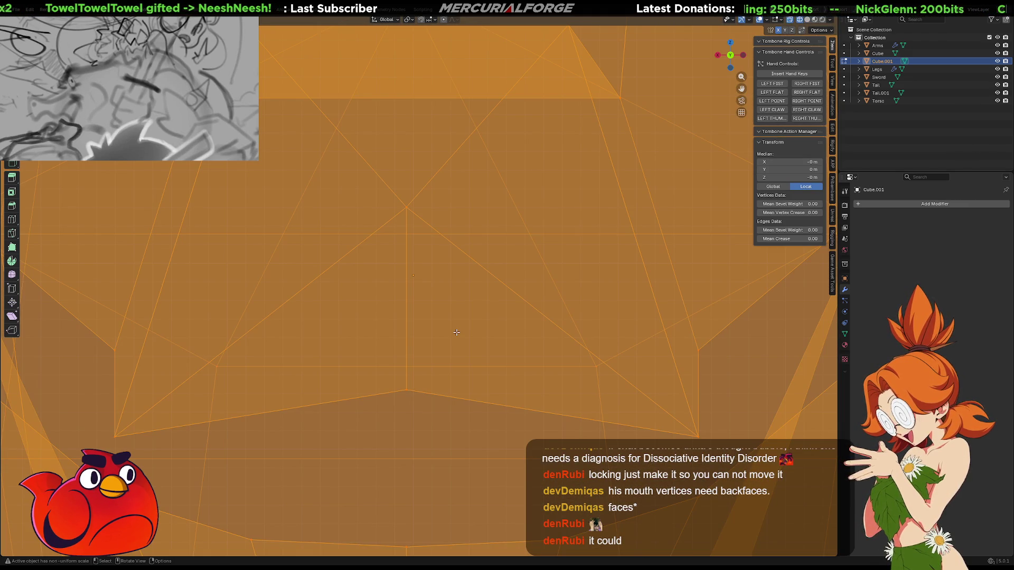
scroll(456, 333, "up", 2)
key("g")
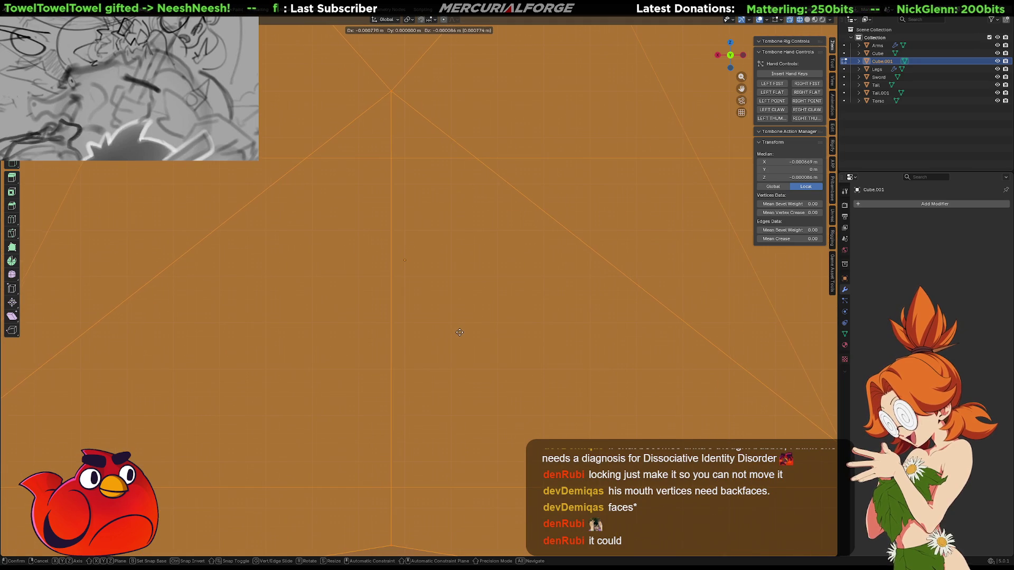
left_click(471, 331)
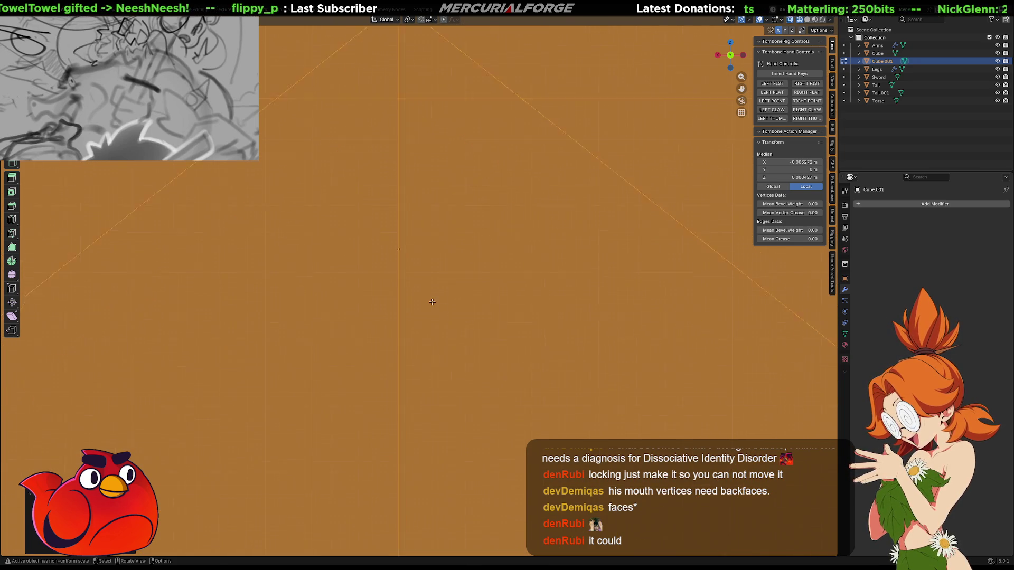
scroll(399, 223, "down", 1)
middle_click_drag(399, 223, 338, 203, "shift")
middle_click_drag(301, 240, 420, 248, "shift")
key("g")
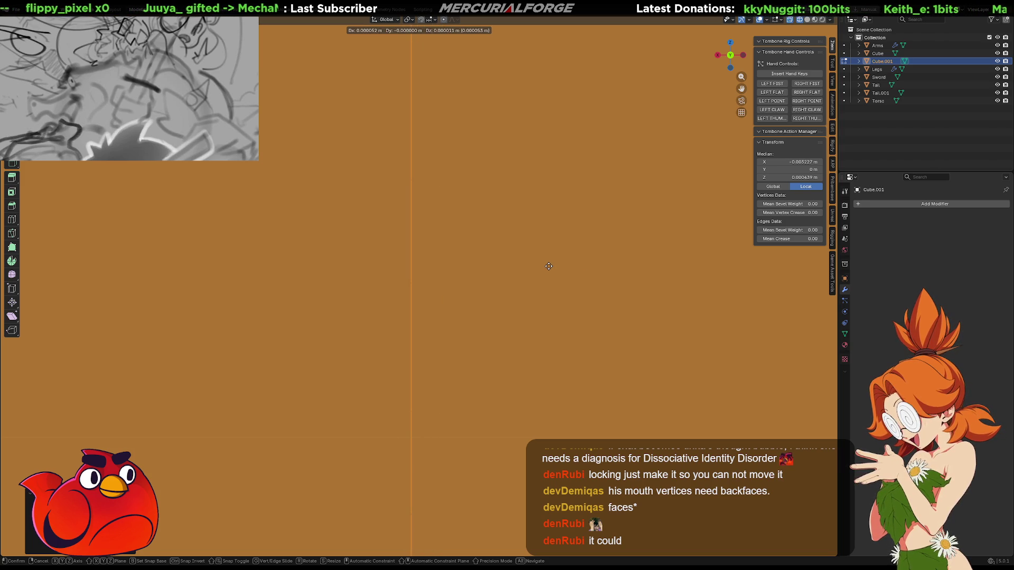
left_click(549, 266)
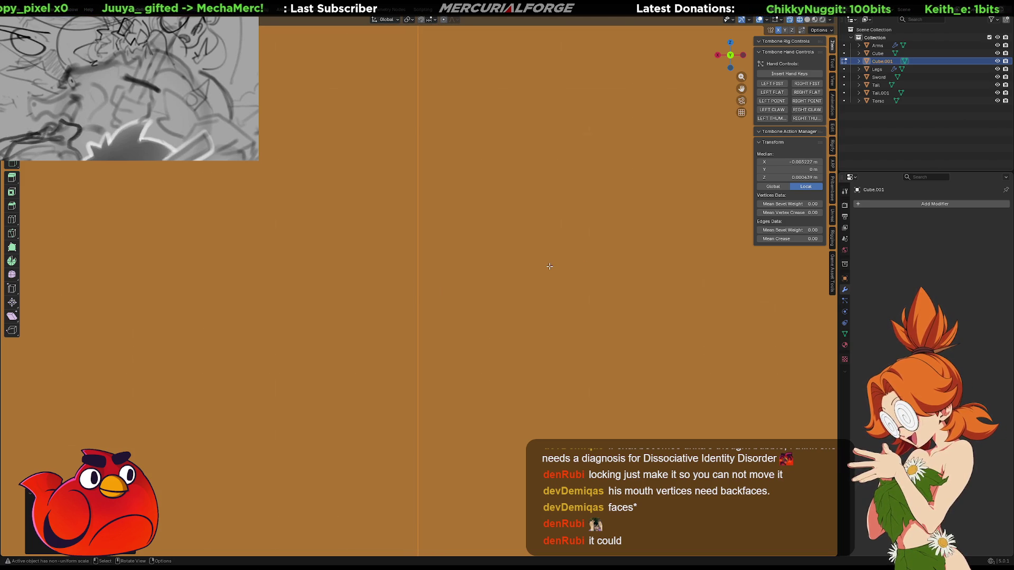
scroll(549, 266, "down", 10)
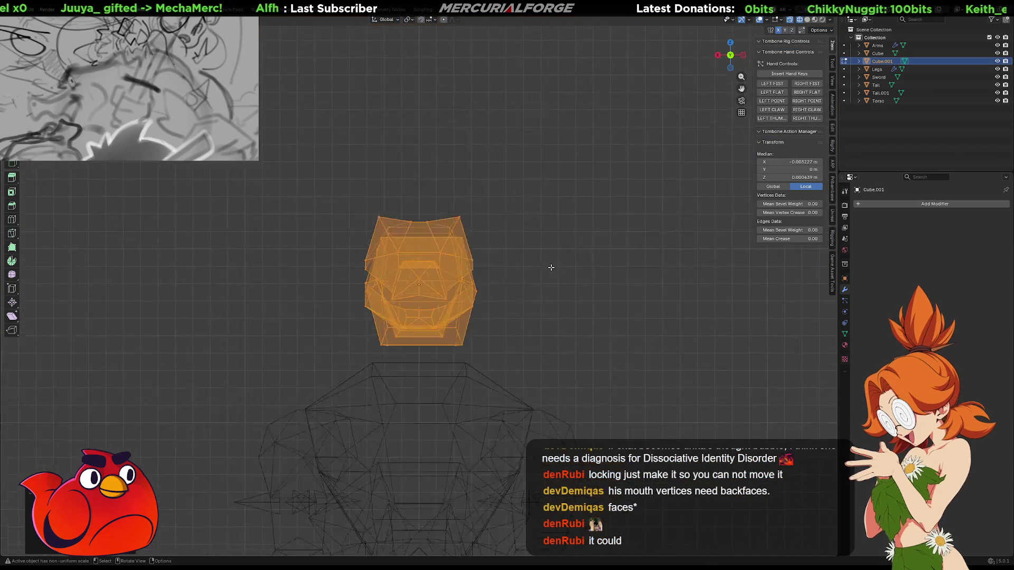
key("alt+a")
key("m")
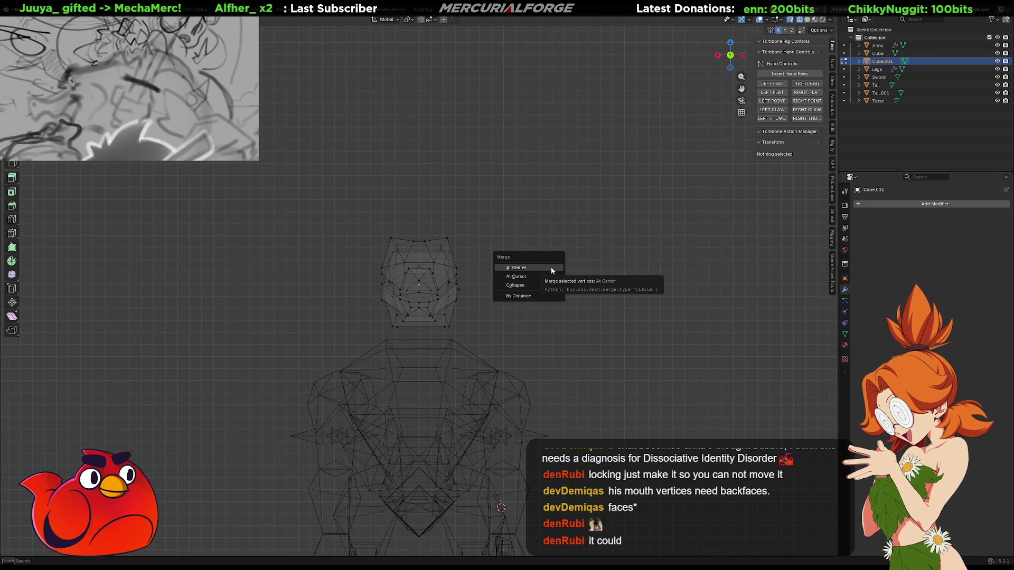
scroll(526, 259, "up", 3)
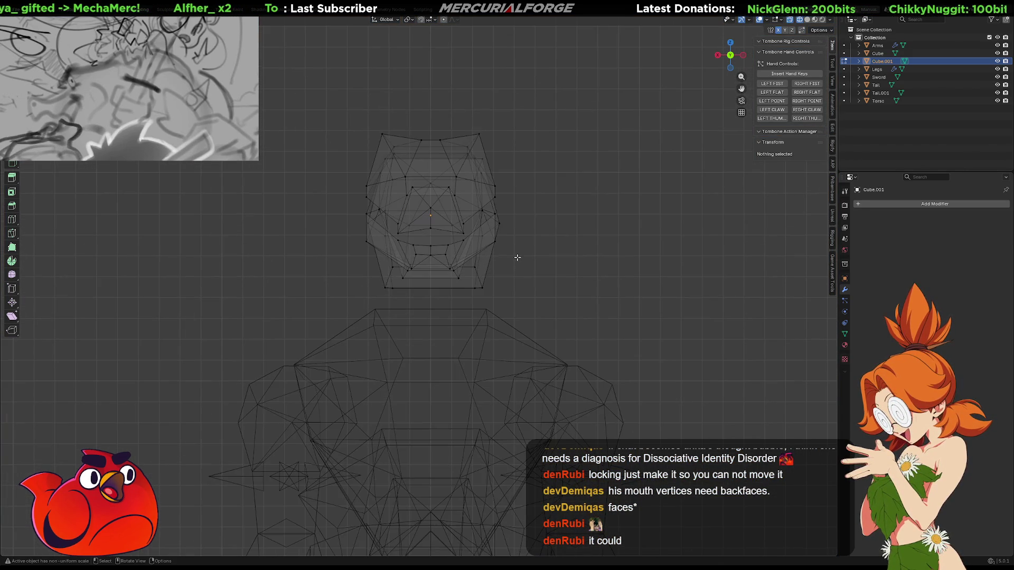
middle_click_drag(531, 250, 518, 265, "shift")
key("Tab")
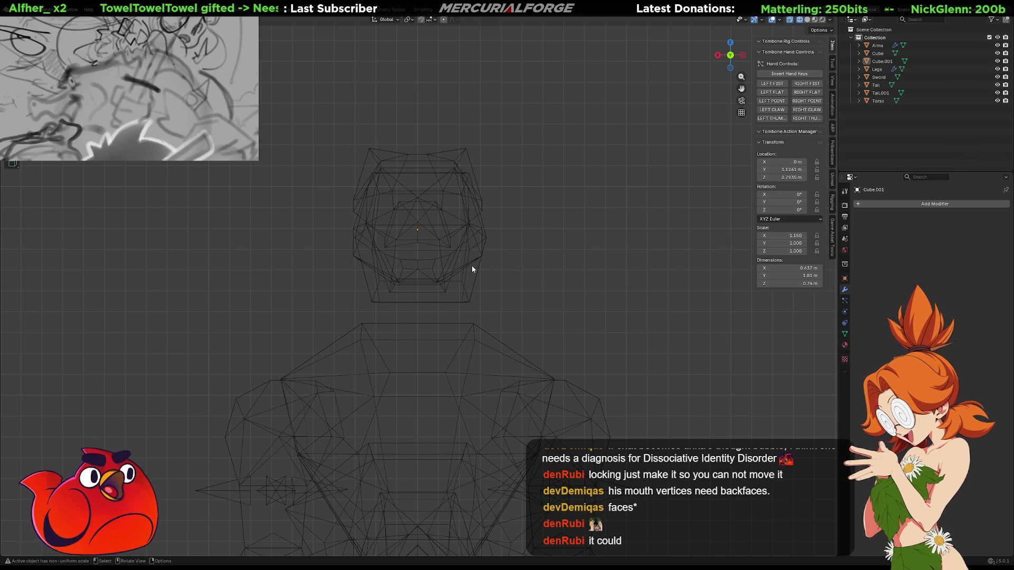
middle_click_drag(473, 265, 479, 258, "shift")
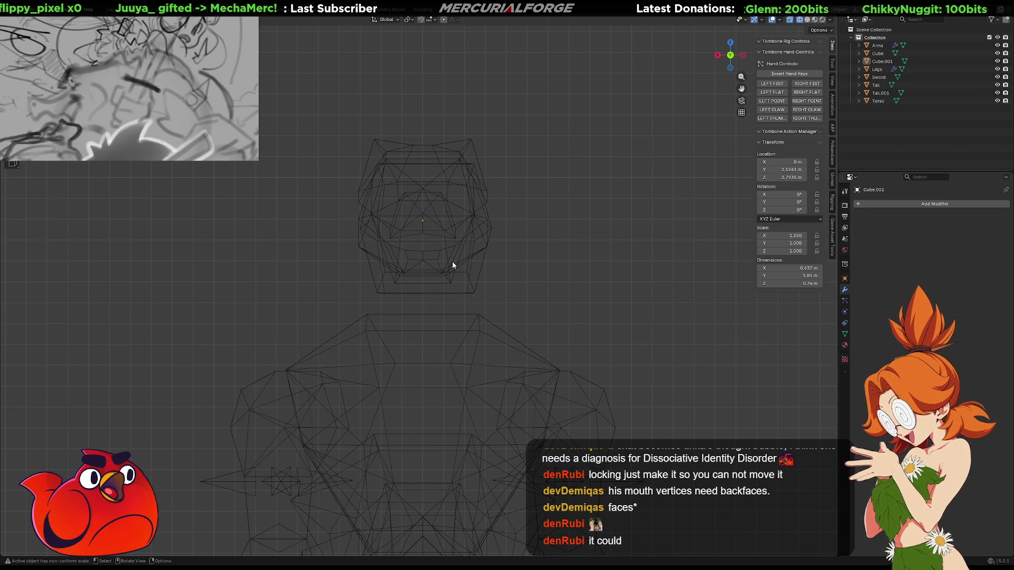
left_click(453, 261)
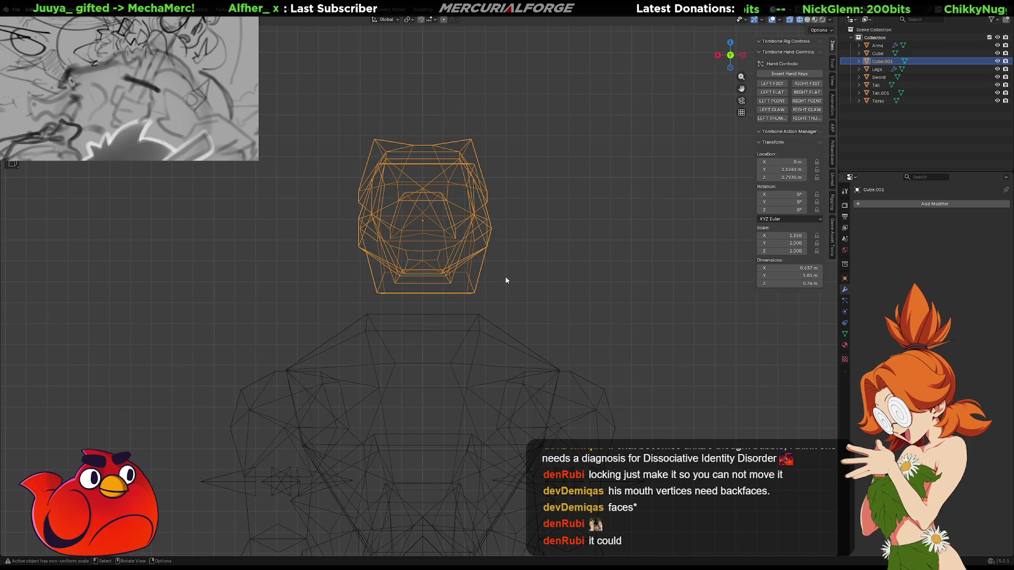
key("Tab")
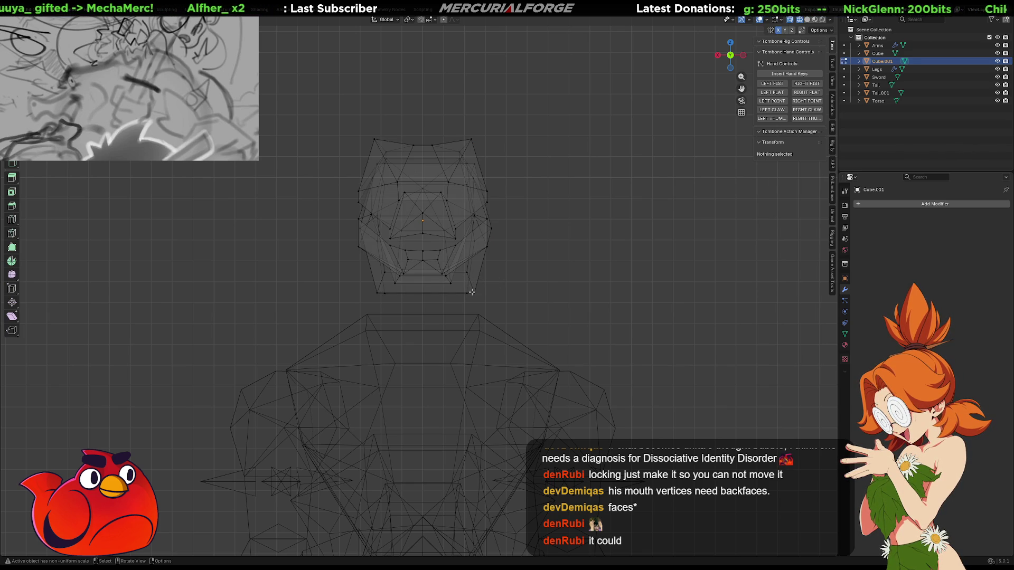
Select the edge rings above the neck base loop and subdivide them
left_click(471, 292)
left_click(428, 292, "alt")
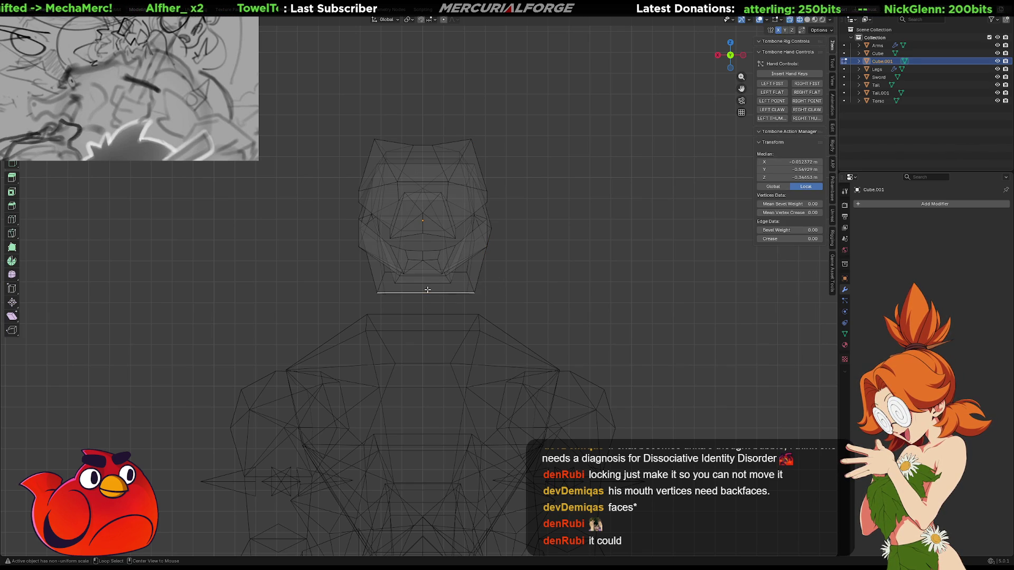
left_click(431, 292, "ctrl+alt")
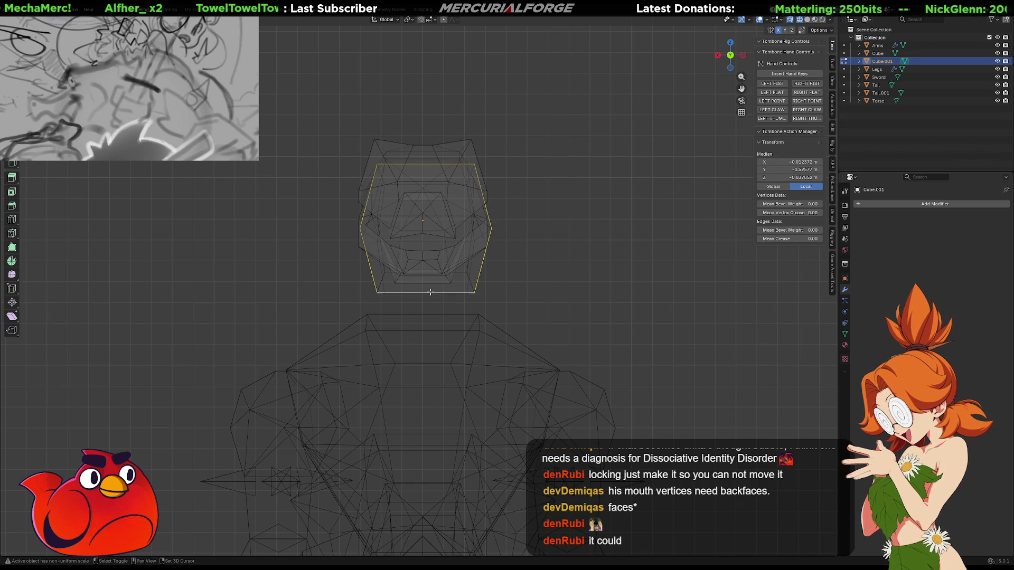
right_click(430, 292)
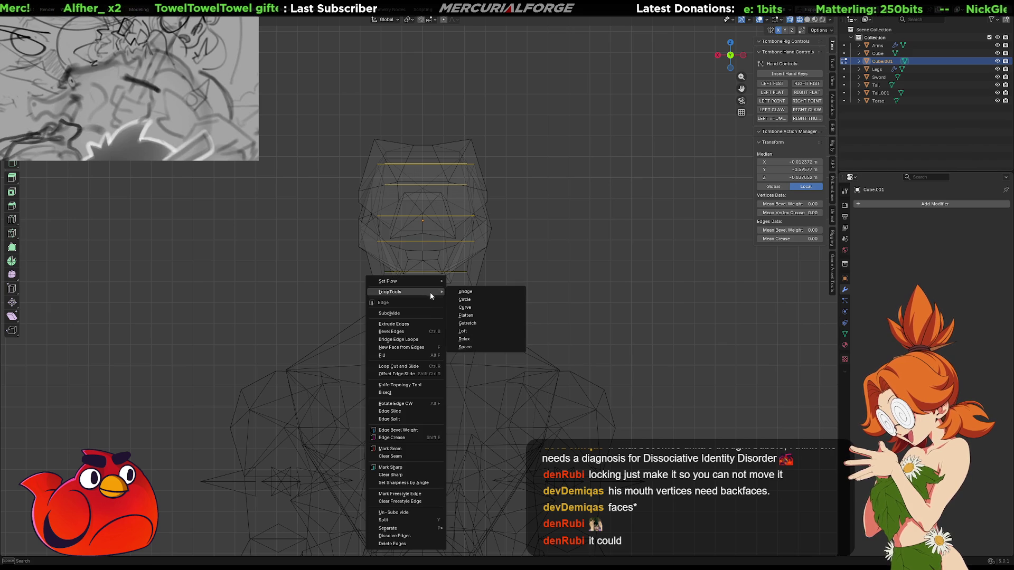
left_click(419, 315)
Move the new middle edge onto the centre line, median X about 0.000001 m
scroll(426, 225, "up", 10)
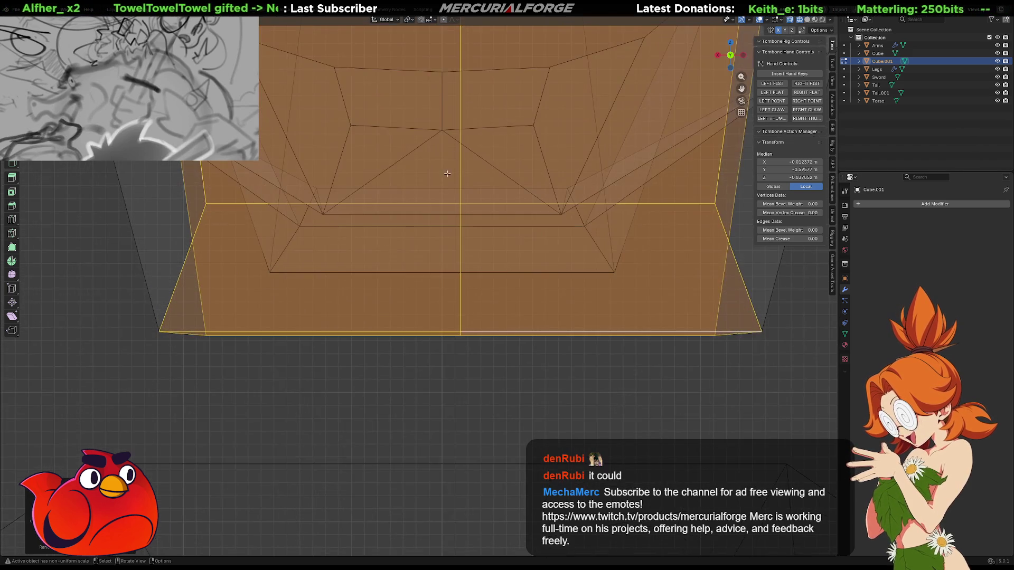
scroll(437, 251, "up", 4)
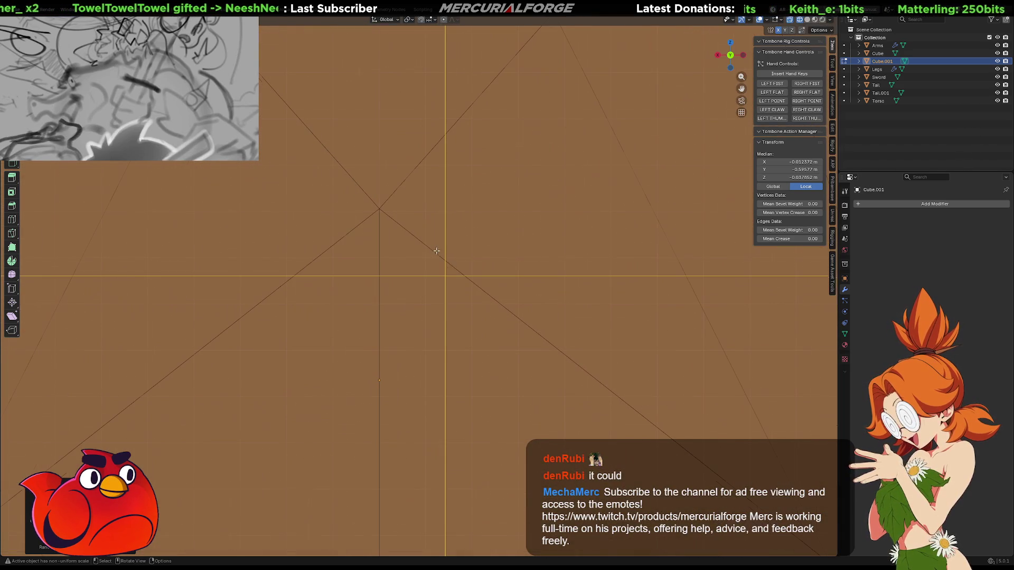
key("g")
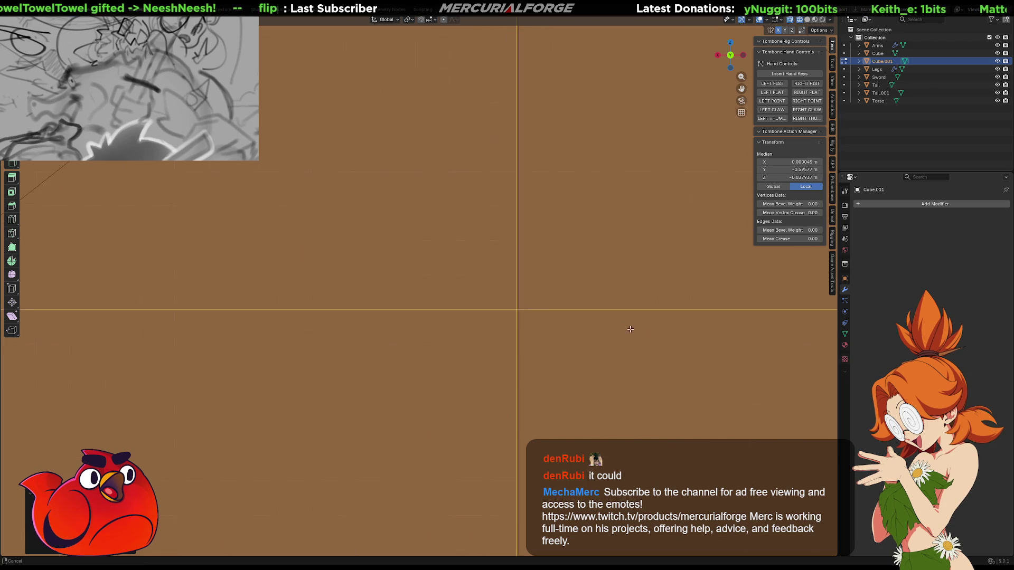
left_click(592, 312)
mouse_move(592, 311)
middle_mouse_down("shift")
mouse_move(592, 122)
mouse_move(593, 170)
middle_mouse_up("shift")
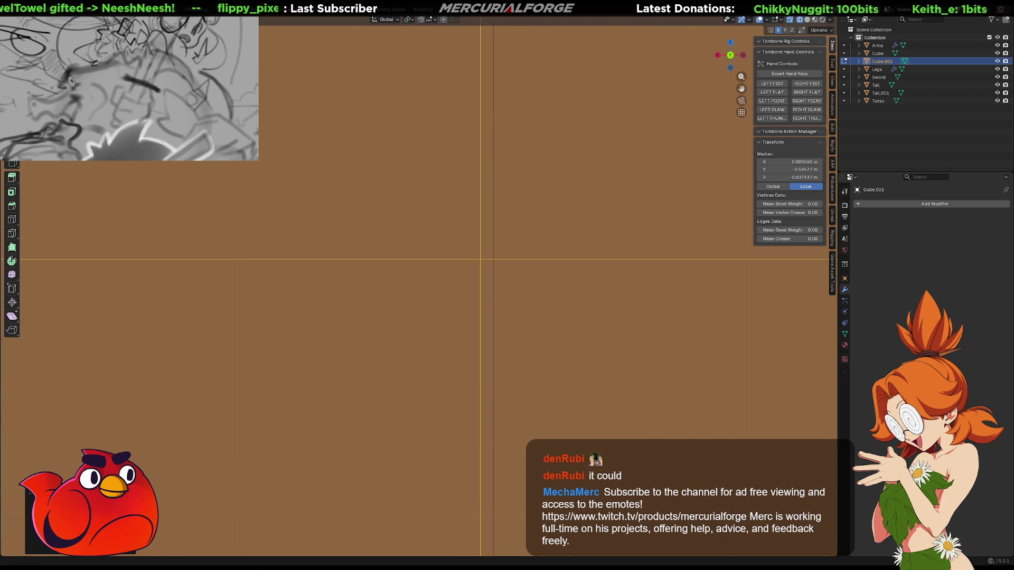
mouse_move(631, 250)
middle_mouse_down("shift")
mouse_move(616, 256)
mouse_move(581, 235)
middle_mouse_up("shift")
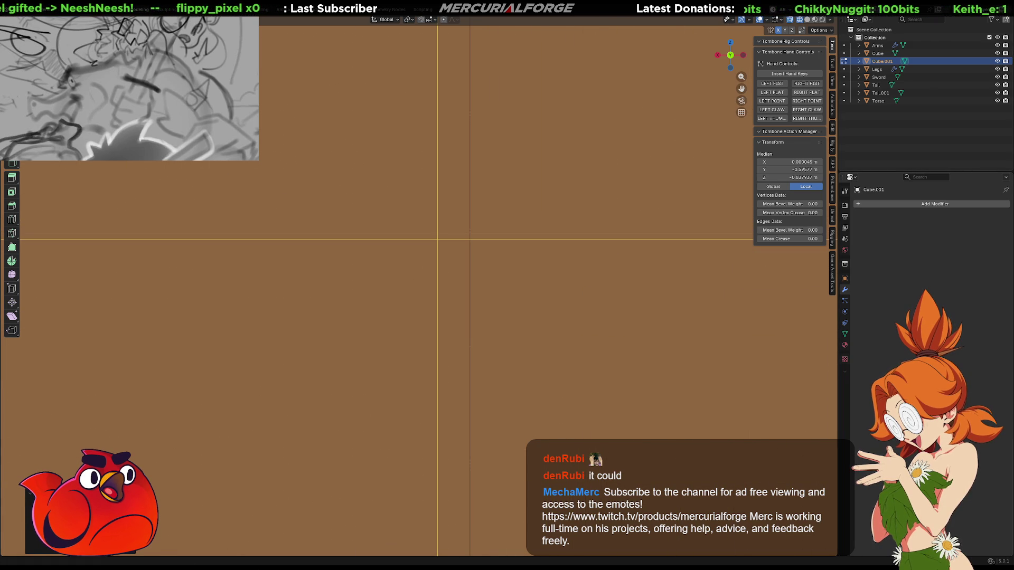
mouse_move(487, 235)
middle_mouse_down("shift")
mouse_move(533, 227)
mouse_move(513, 237)
middle_mouse_up("shift")
key("g")
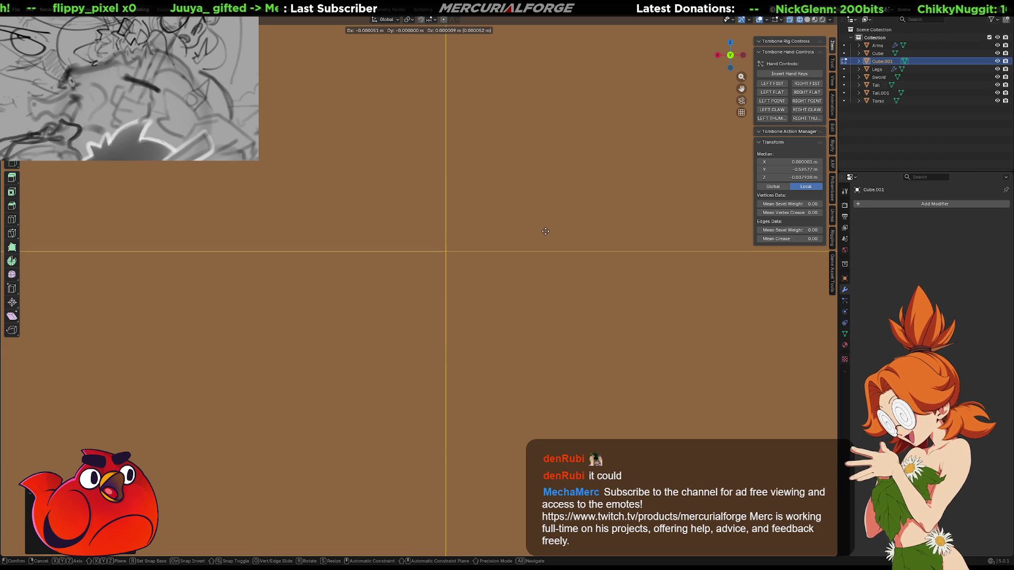
left_click(548, 233)
key("KP_Decimal")
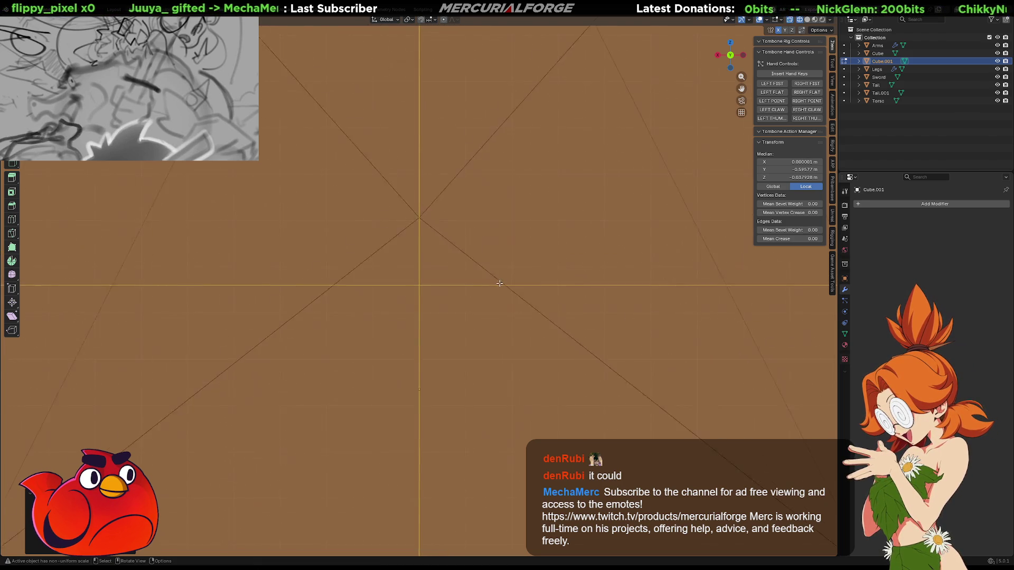
scroll(497, 283, "down", 8)
middle_click_drag(449, 292, 446, 246, "shift")
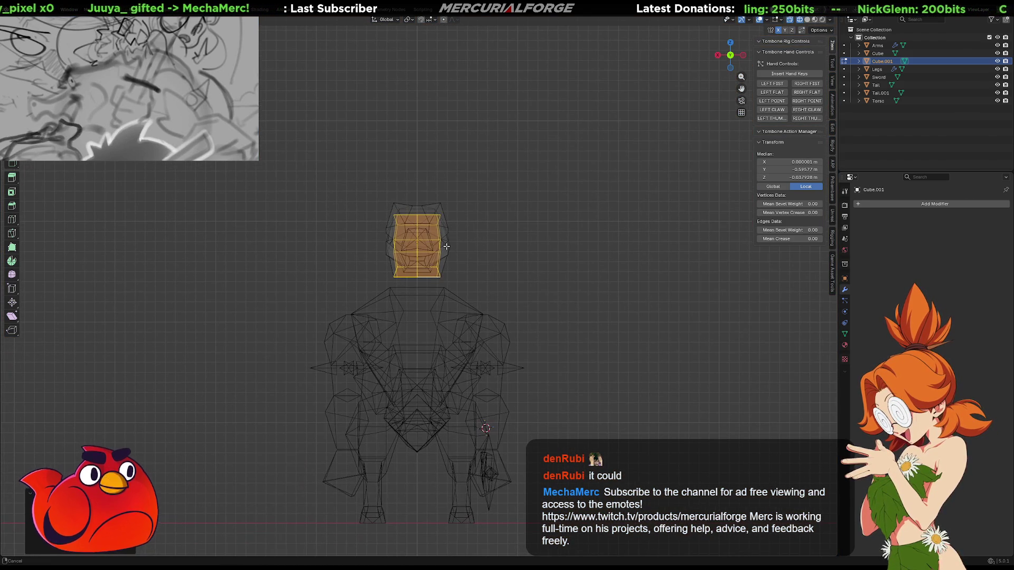
Select the whole head and lower it straight down along Z onto the neck
key("l")
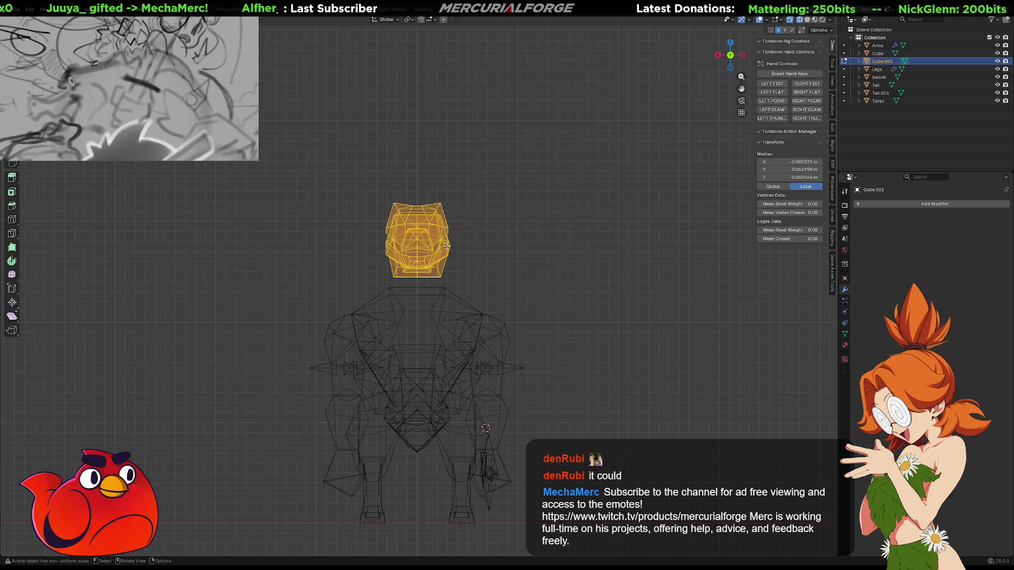
key("KP_5")
key("shift+z")
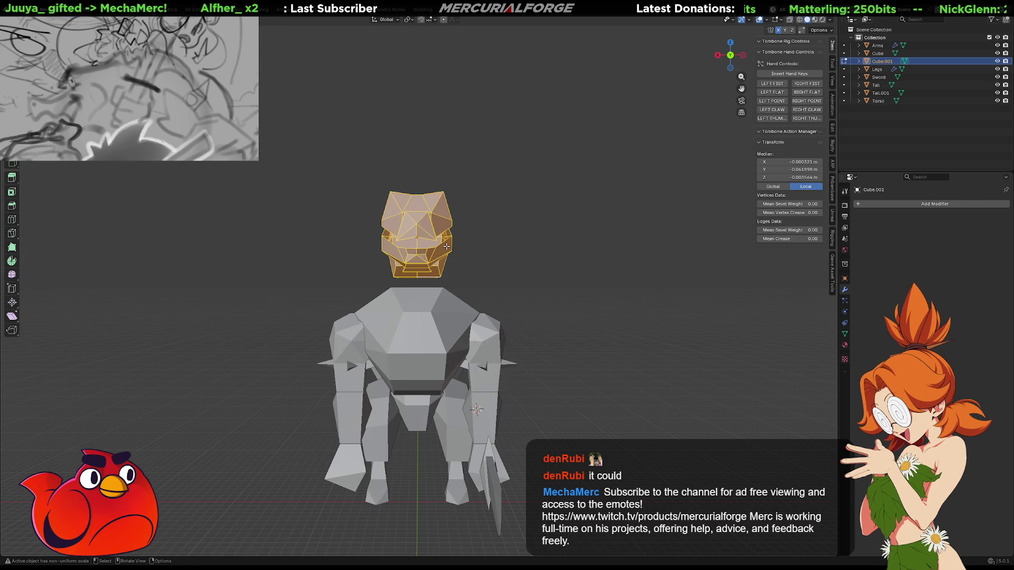
key("g")
middle_click_drag(407, 281, 499, 283, "alt")
key("z")
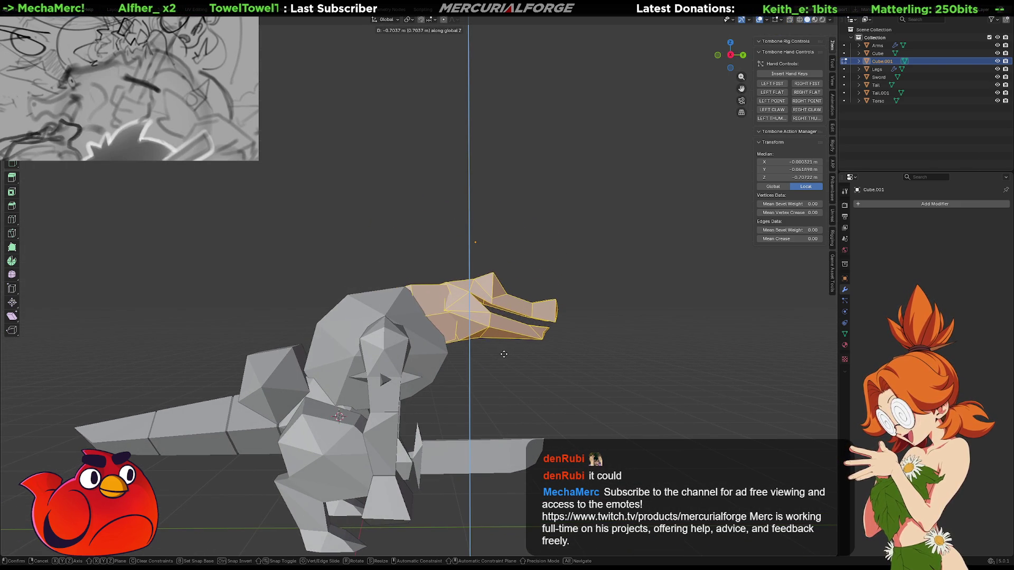
left_click(503, 357)
mouse_move(578, 356)
middle_mouse_down()
mouse_move(640, 360)
mouse_move(405, 315)
middle_mouse_up()
Dissolve the edge loop at the neck base and orbit to check the result
left_click(425, 284, "alt")
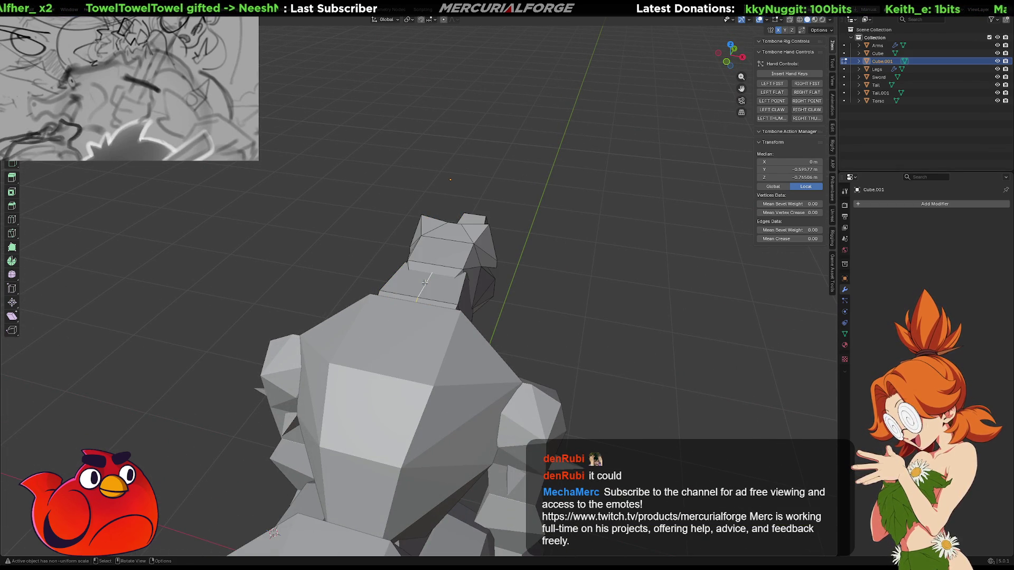
key("x")
left_click(426, 283)
key("ctrl+z")
key("x")
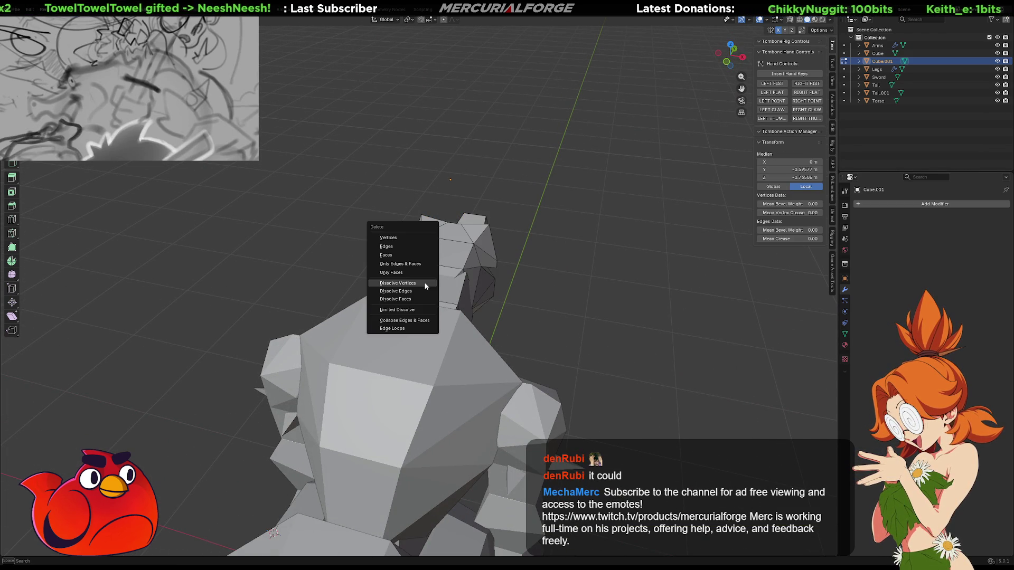
left_click(418, 291)
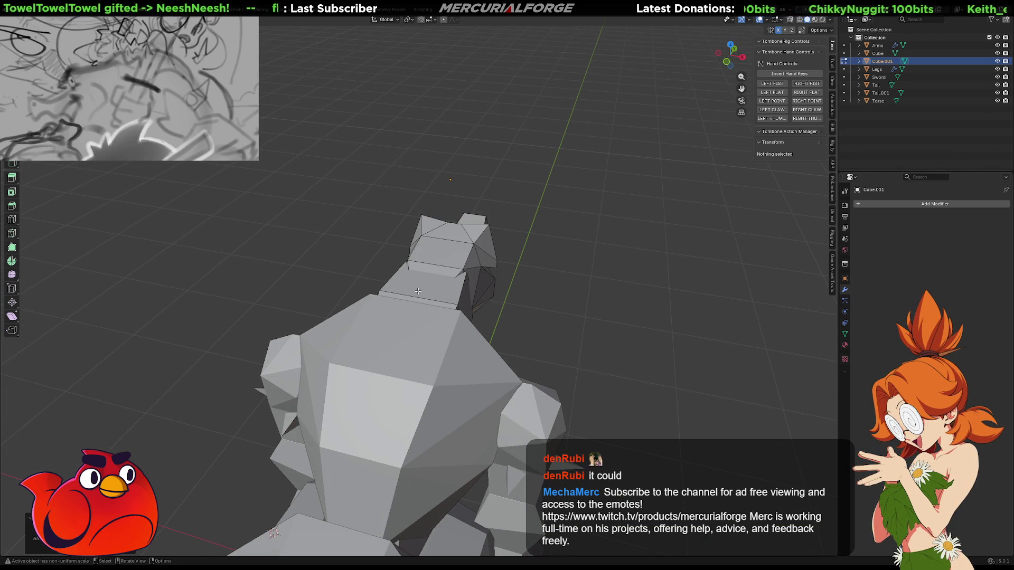
key("Tab")
key("Tab")
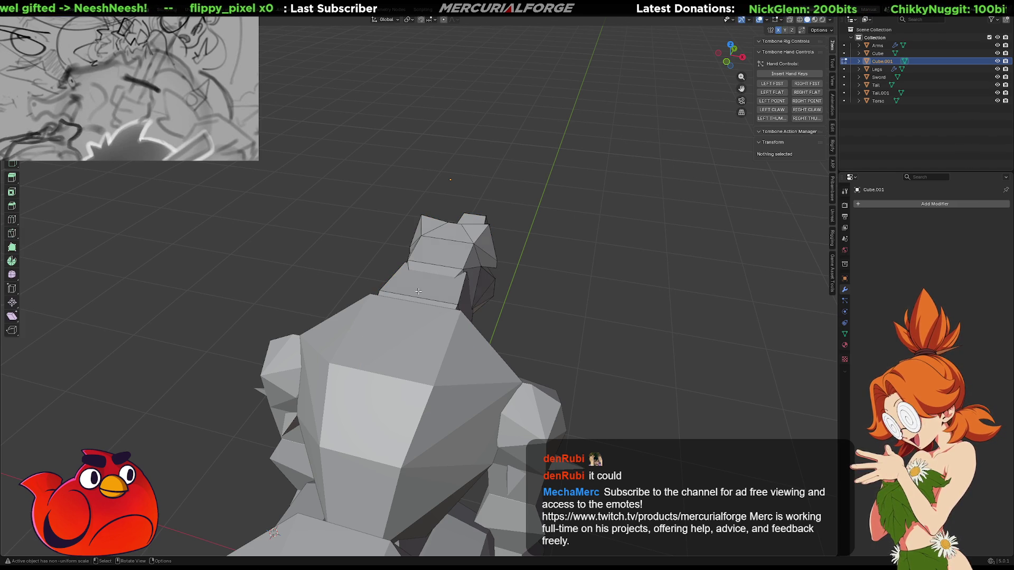
mouse_move(418, 291)
middle_mouse_down()
mouse_move(632, 223)
mouse_move(569, 239)
middle_mouse_up()
mouse_move(498, 332)
middle_mouse_down()
mouse_move(422, 340)
mouse_move(345, 310)
mouse_move(122, 315)
mouse_move(364, 272)
middle_mouse_up()
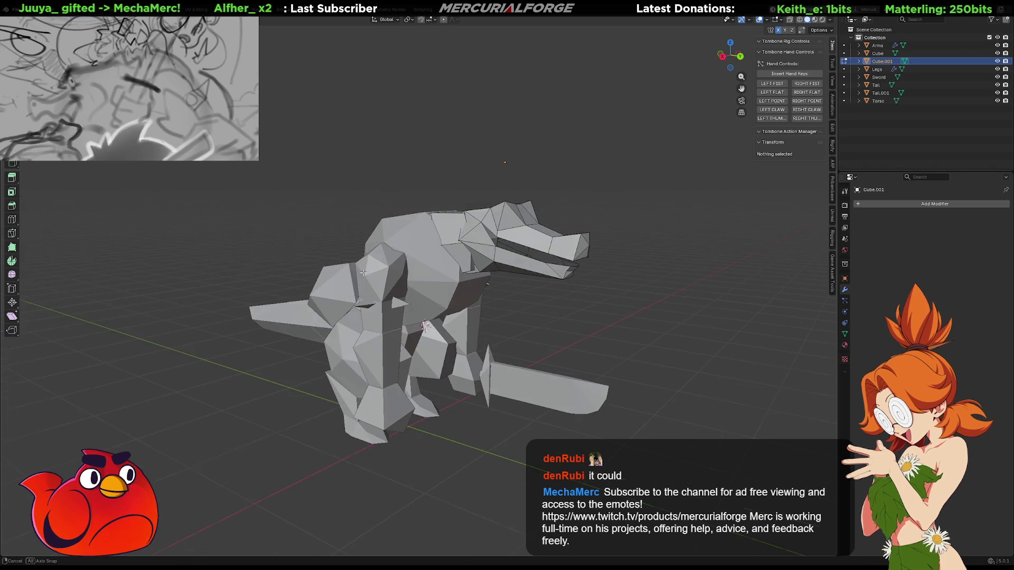
Orbit around the creature to inspect the separated head from all sides
scroll(457, 285, "up", 5)
mouse_move(457, 285)
middle_mouse_down()
mouse_move(345, 280)
mouse_move(539, 300)
mouse_move(559, 313)
mouse_move(511, 317)
middle_mouse_up()
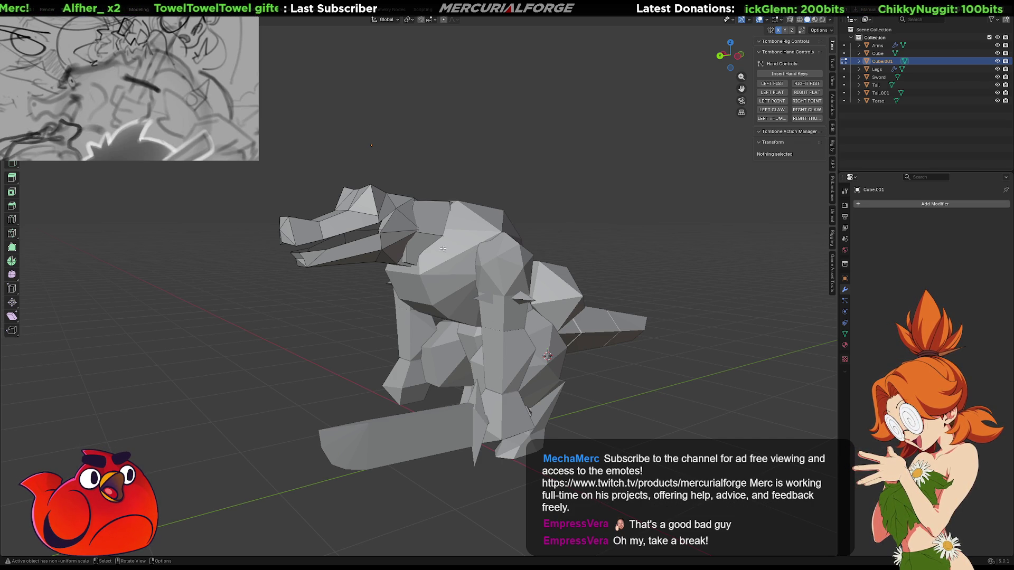
middle_click_drag(654, 267, 659, 269)
right_click(659, 268)
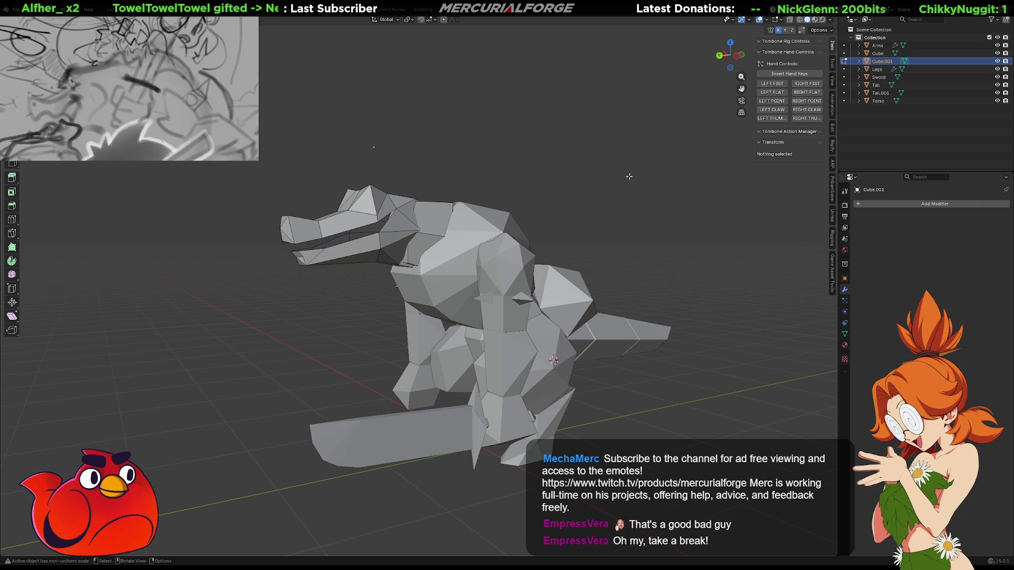
middle_click_drag(649, 222, 579, 219)
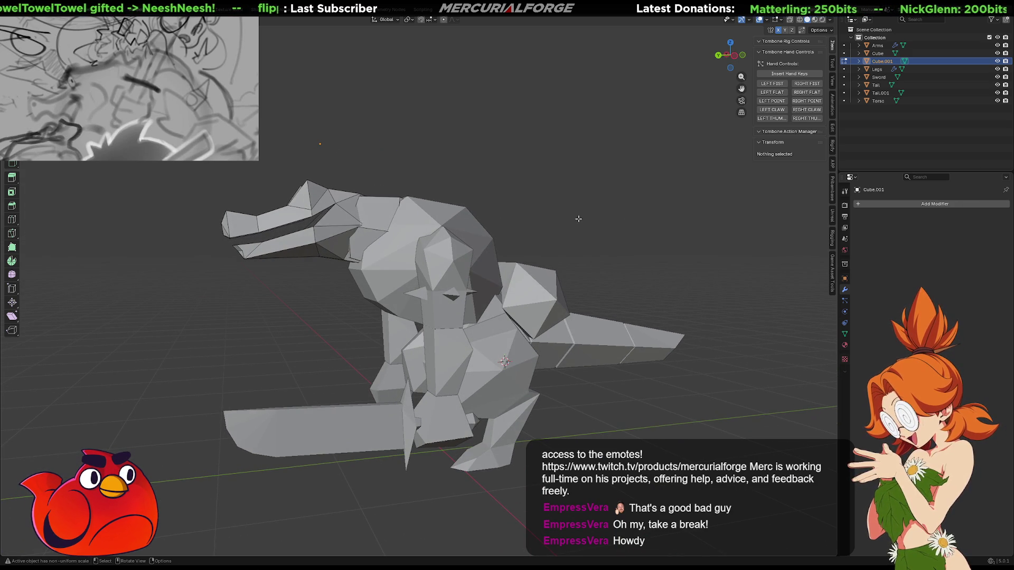
mouse_move(579, 219)
middle_mouse_down()
mouse_move(529, 228)
mouse_move(618, 227)
middle_mouse_up()
Select Cube.001, enter and exit its Edit Mode, then select the Cube torso
left_click(628, 230)
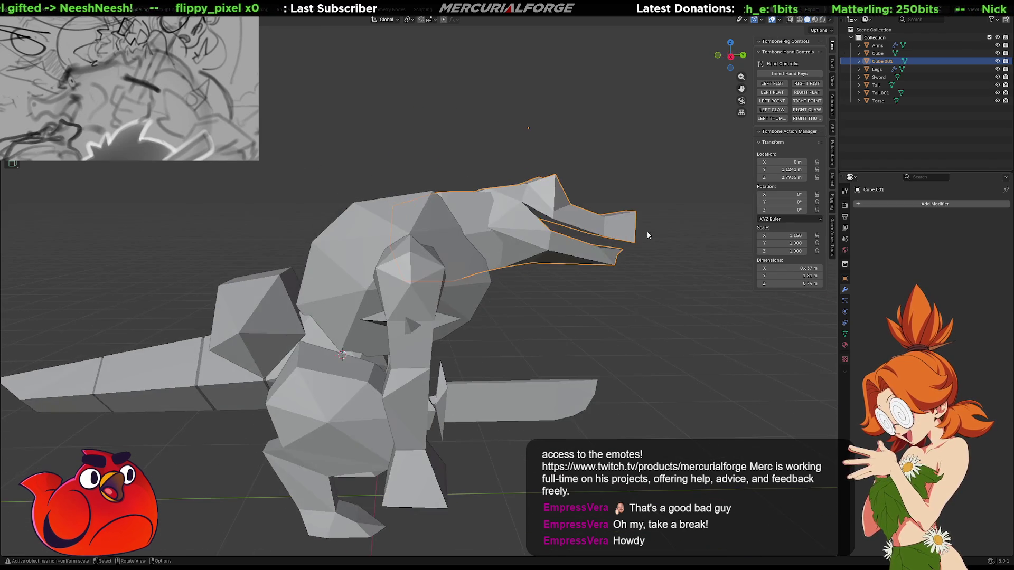
mouse_move(531, 198)
middle_mouse_down()
mouse_move(568, 191)
mouse_move(354, 192)
mouse_move(436, 188)
mouse_move(452, 205)
mouse_move(430, 205)
mouse_move(388, 300)
mouse_move(398, 192)
mouse_move(426, 187)
mouse_move(520, 200)
mouse_move(473, 204)
mouse_move(540, 249)
mouse_move(561, 242)
mouse_move(502, 271)
mouse_move(590, 310)
mouse_move(568, 356)
mouse_move(434, 284)
mouse_move(497, 265)
mouse_move(476, 289)
mouse_move(451, 296)
middle_mouse_up()
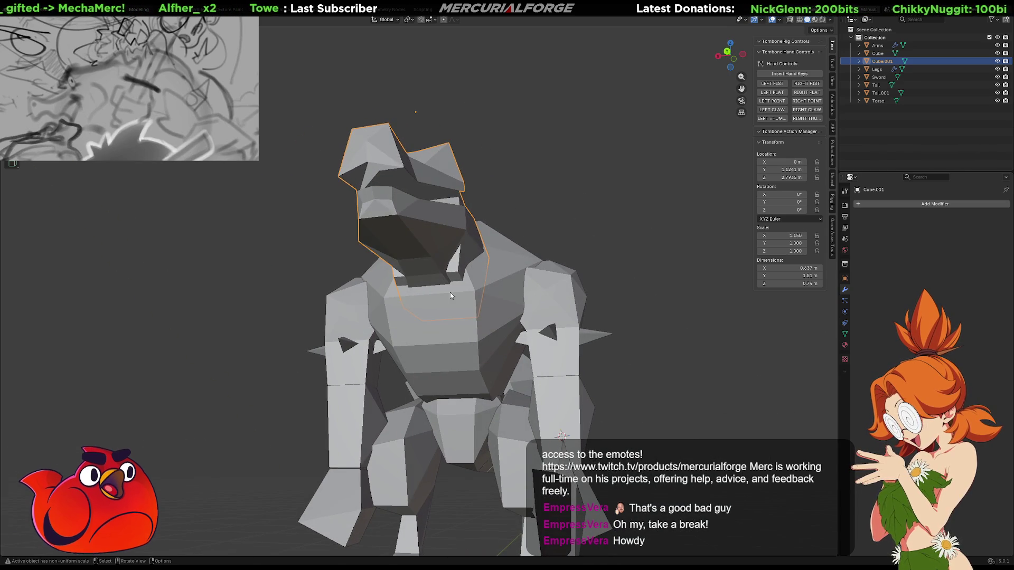
key("Tab")
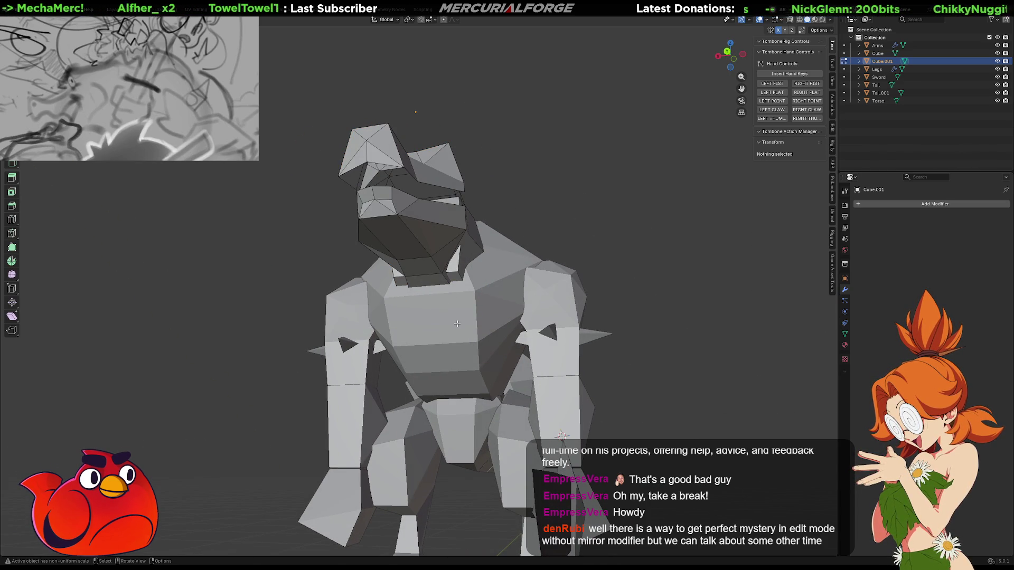
key("Tab")
left_click(452, 316)
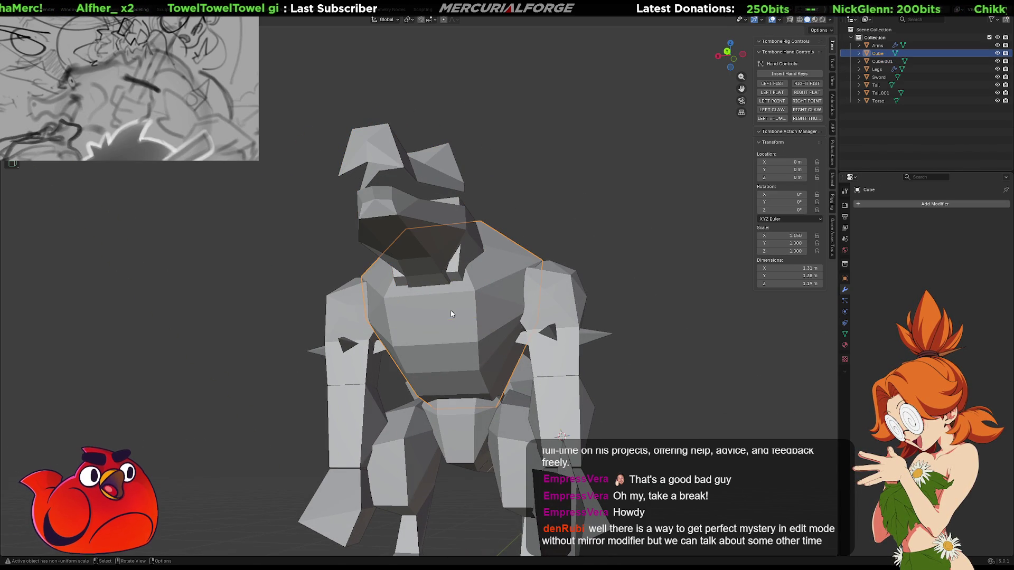
In Edit Mode on the torso, scale a lower edge loop outward so the belly flares wider
key("Tab")
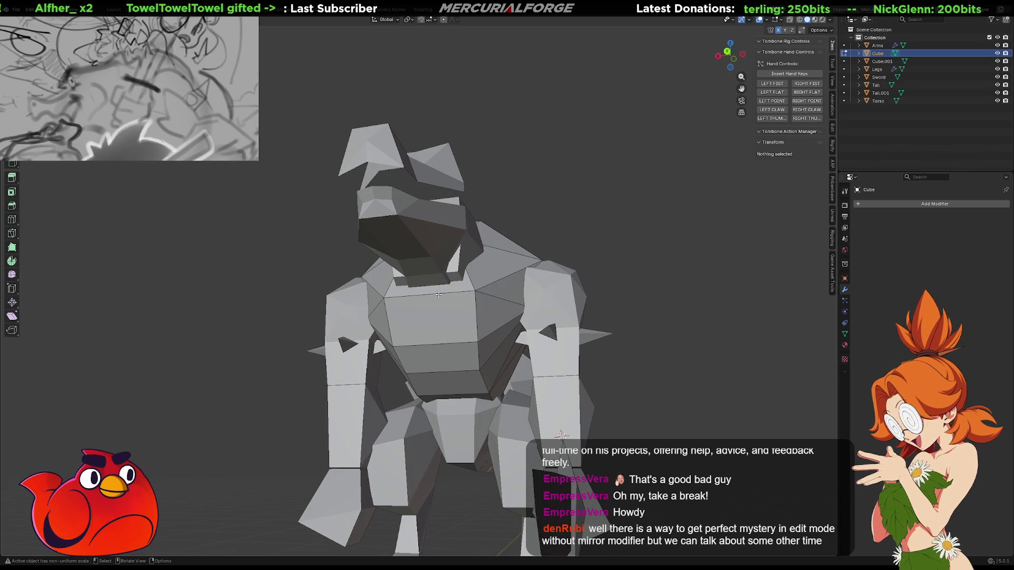
left_click(438, 294)
key("s")
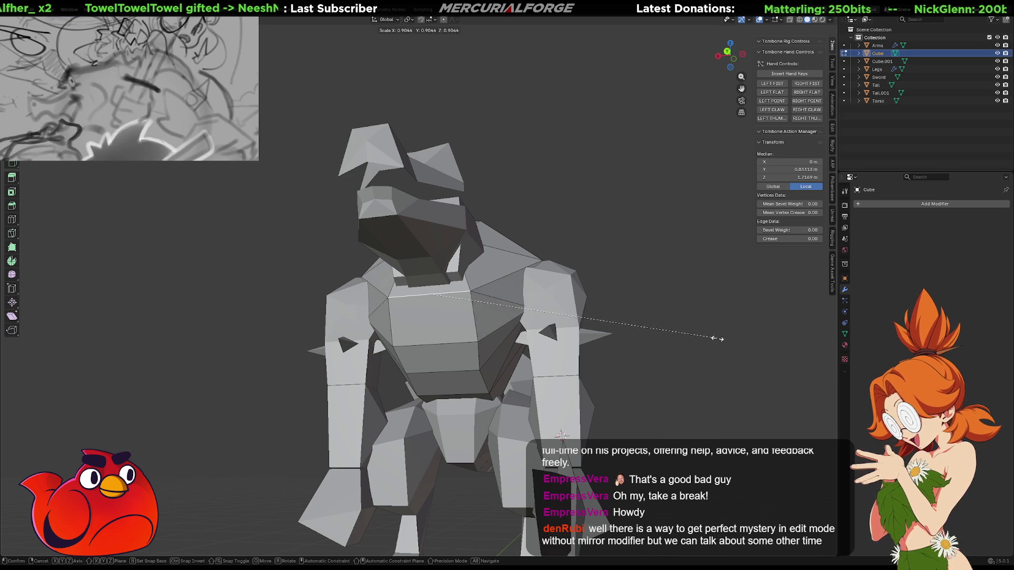
key("Escape")
left_click(449, 371)
key("s")
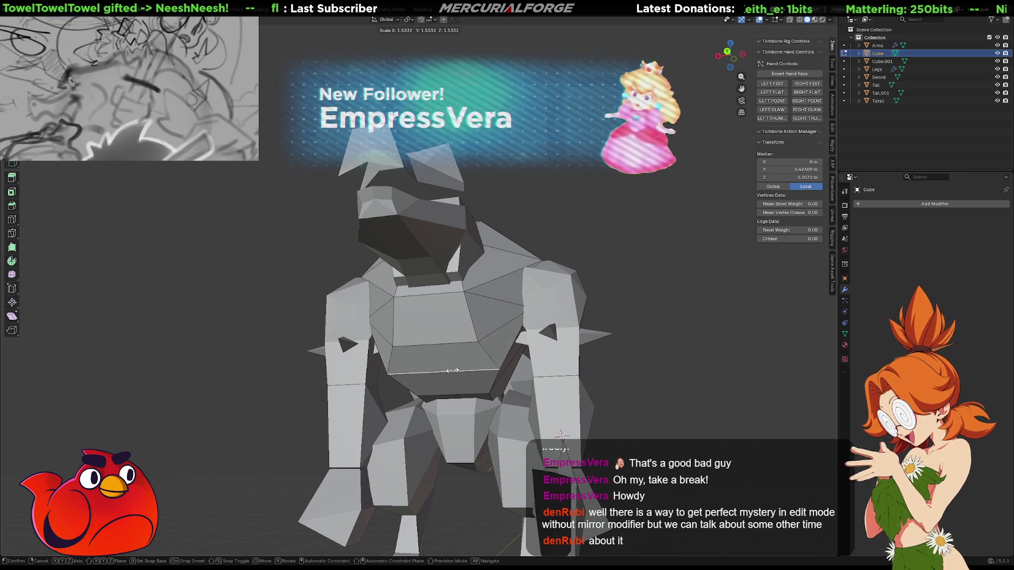
left_click(693, 352)
key("alt+a")
Attempt another edge scale, cancel it, and view the torso from closer up
mouse_move(750, 317)
middle_mouse_down()
mouse_move(809, 280)
mouse_move(760, 296)
middle_mouse_up()
key("ctrl+z")
key("s")
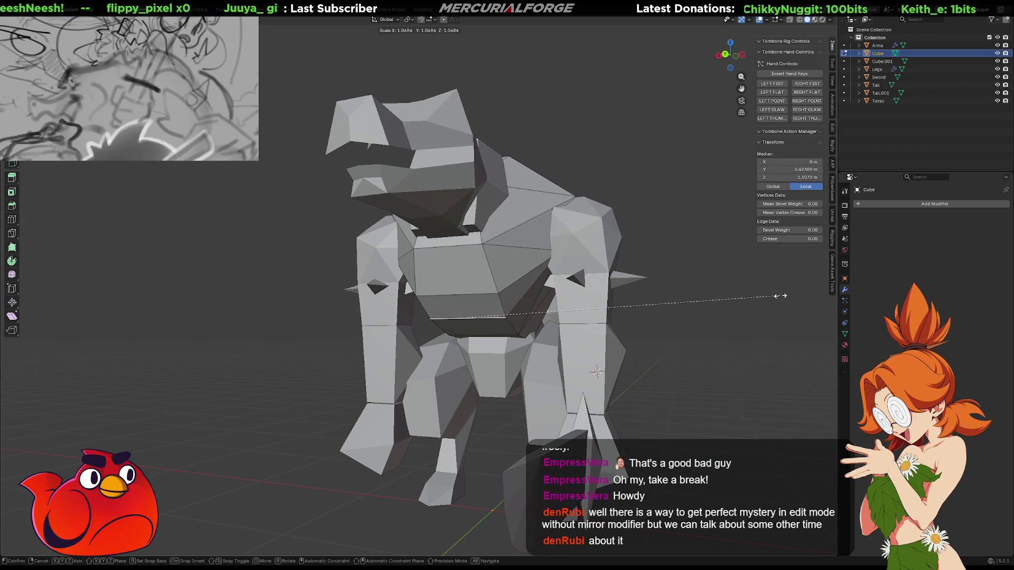
key("Escape")
key("alt+a")
mouse_move(757, 310)
middle_mouse_down()
mouse_move(468, 342)
mouse_move(625, 287)
mouse_move(548, 290)
mouse_move(567, 278)
middle_mouse_up()
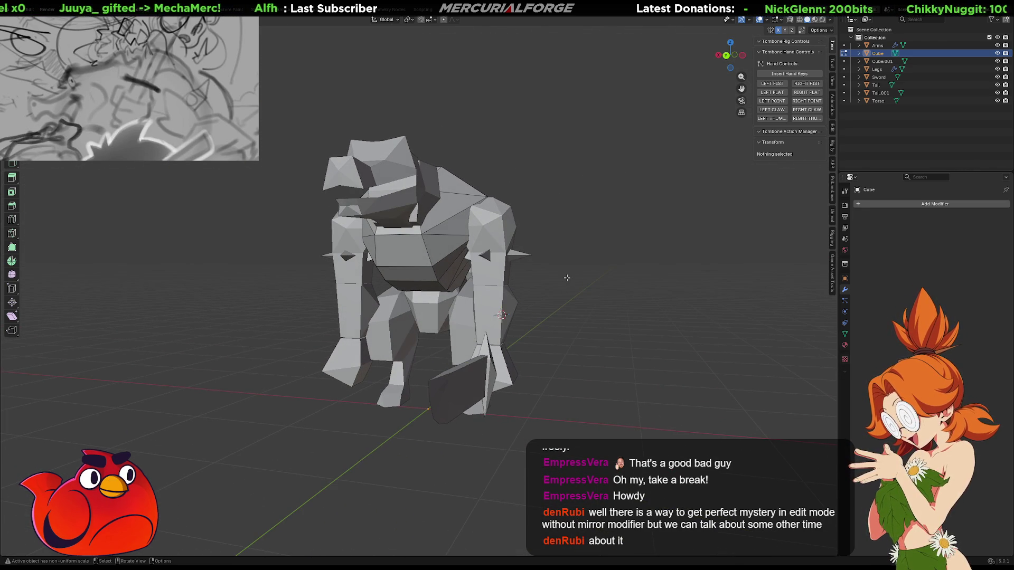